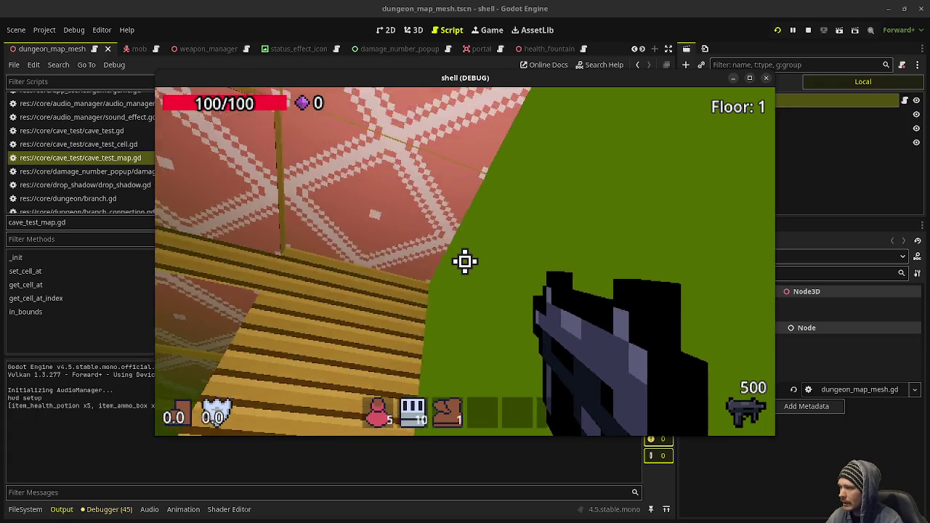
Walk through the level past the raised platform and ledge, dropping down to the lower floor
key("w")
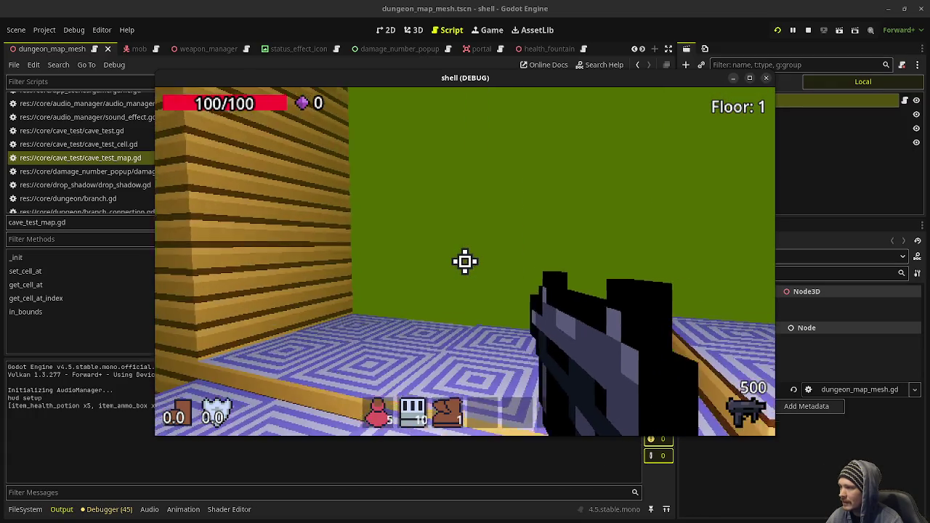
key("w")
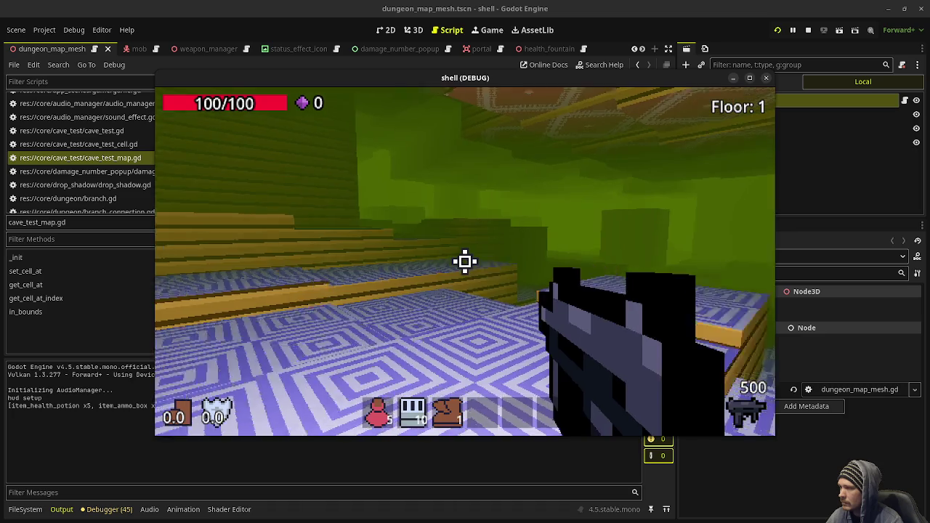
key("w")
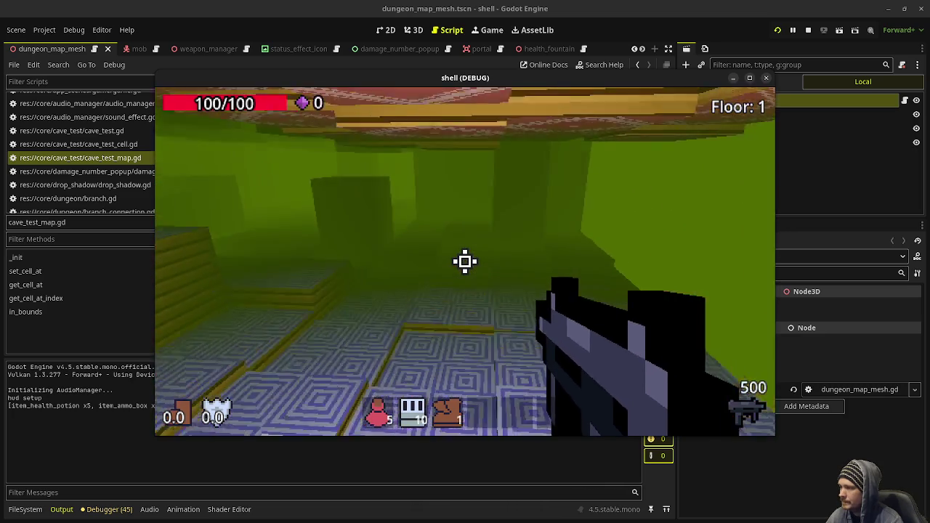
key("w")
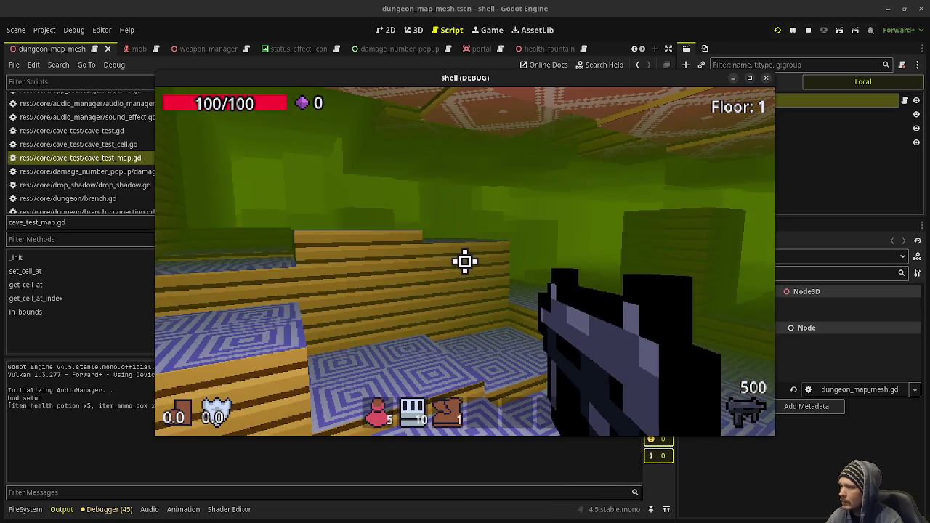
key("w")
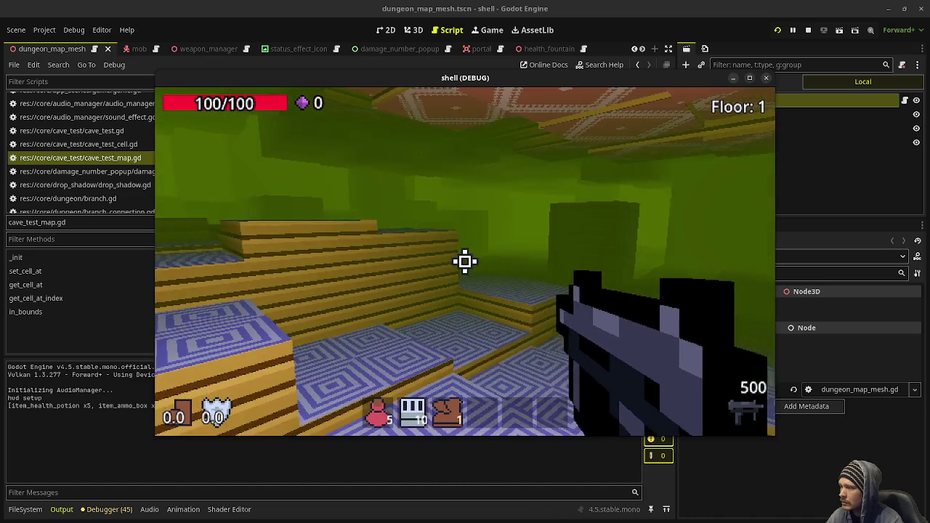
key("w")
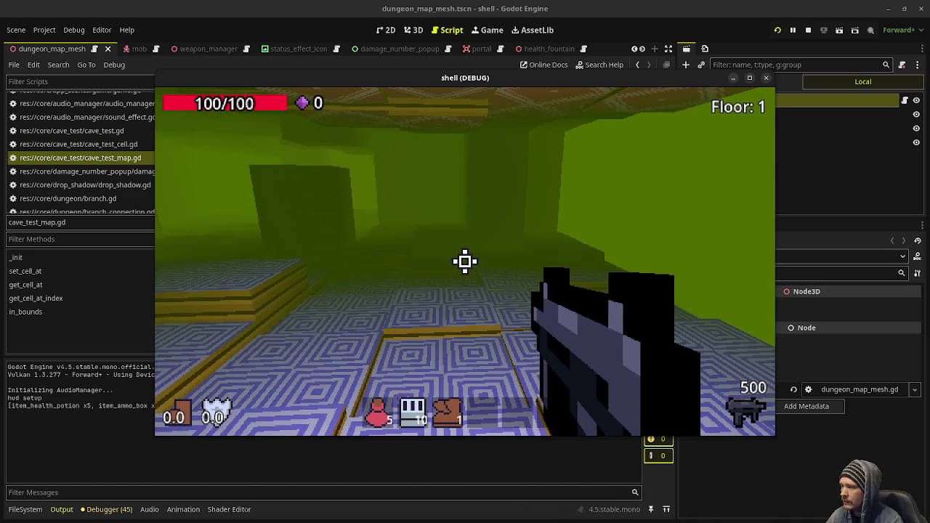
key("w")
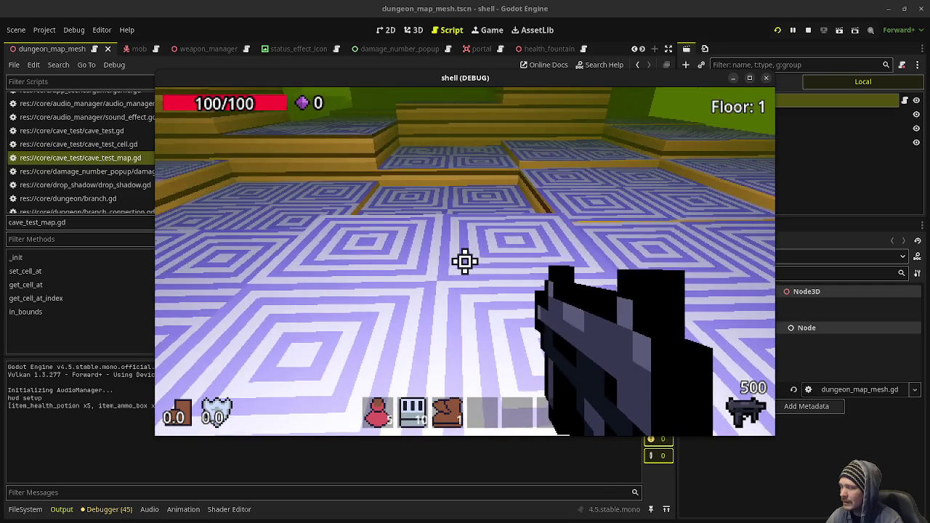
key("w")
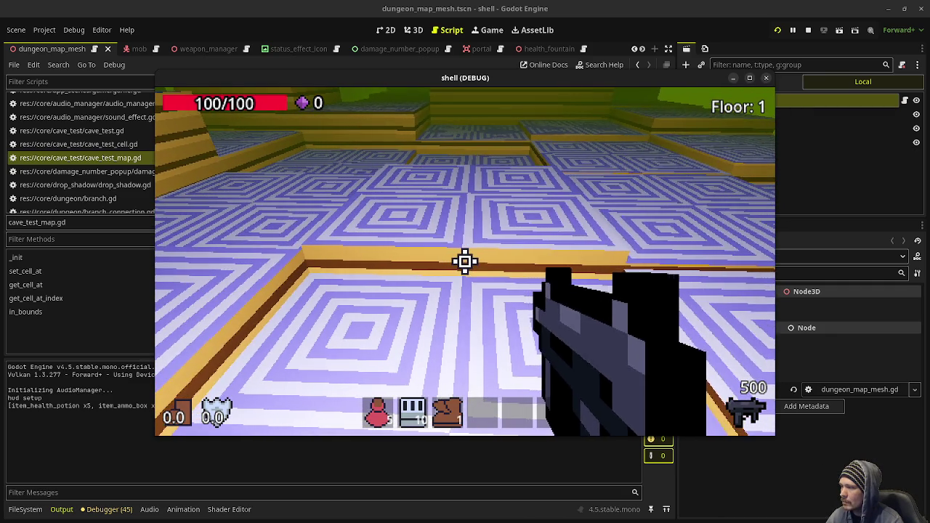
key("w")
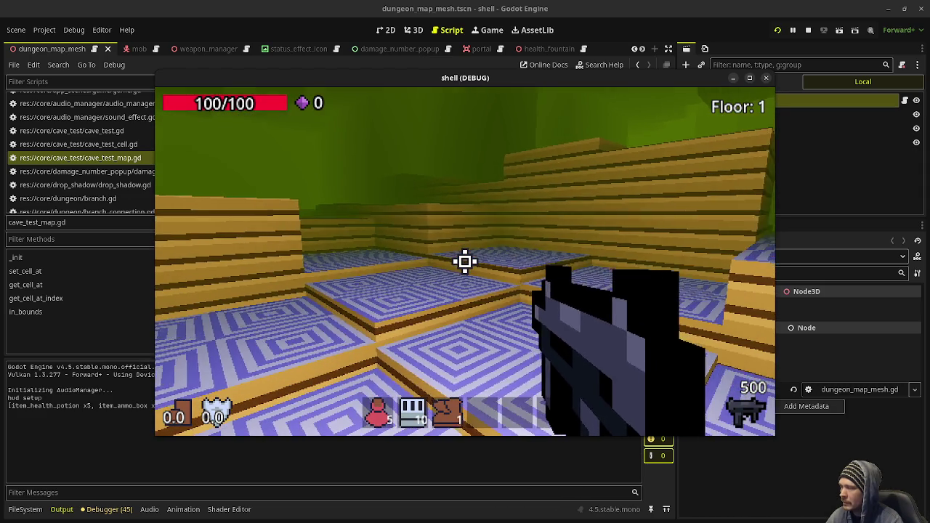
key("w")
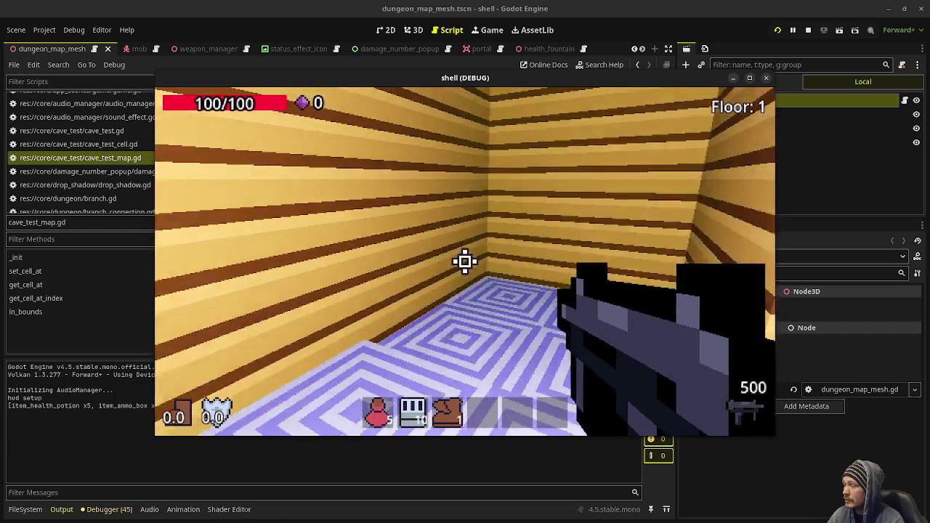
key("w")
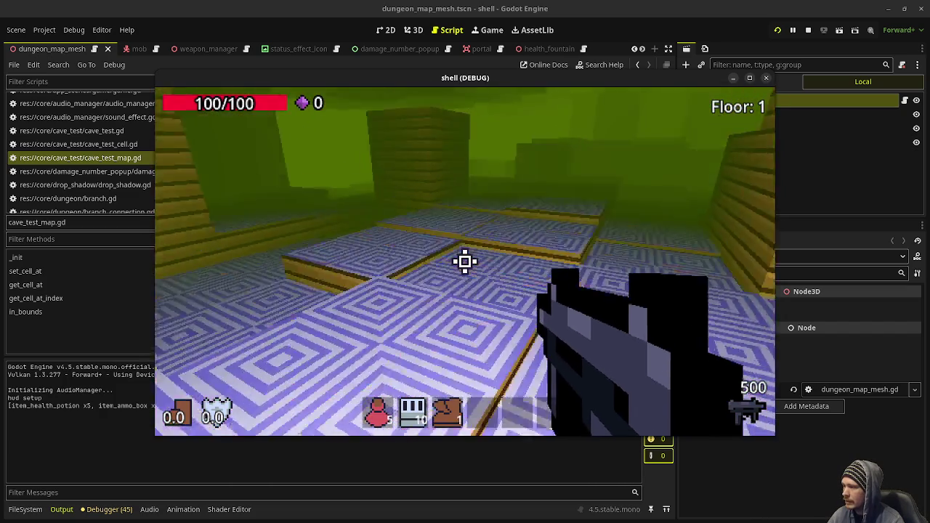
key("w")
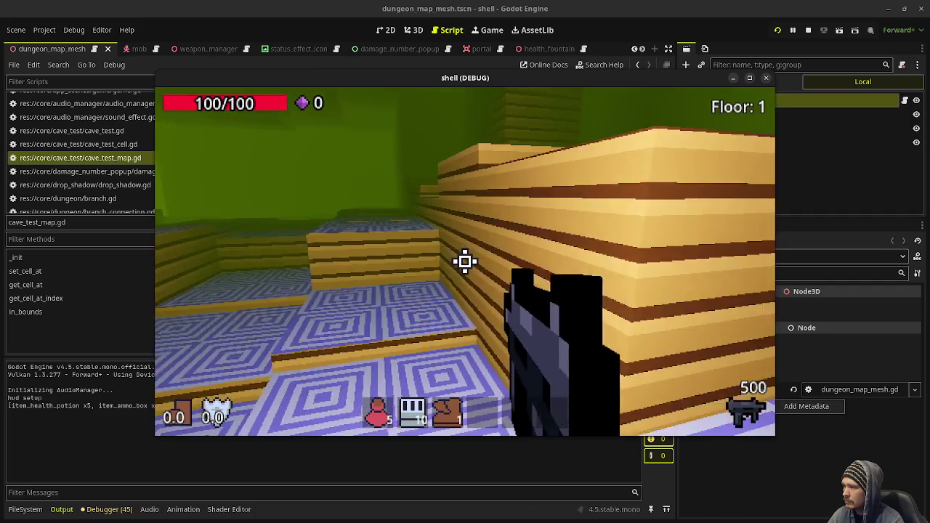
key("w")
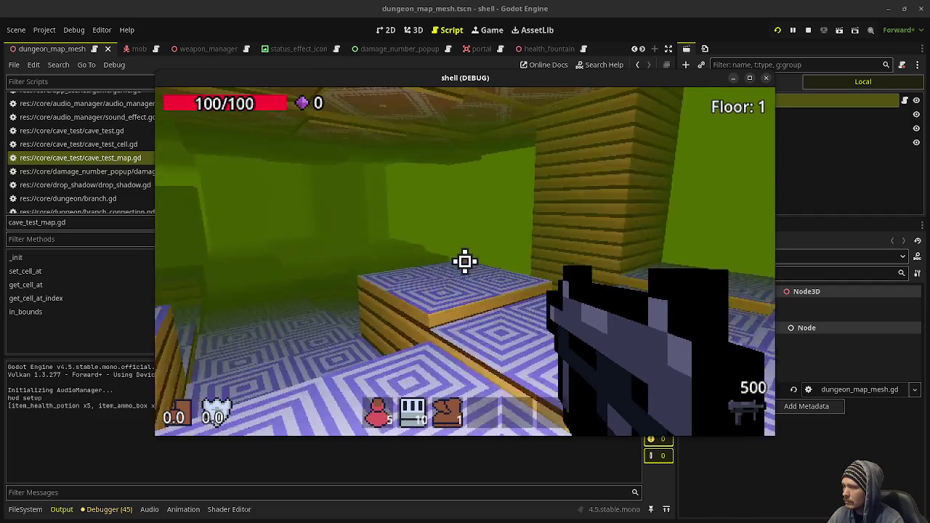
key("w")
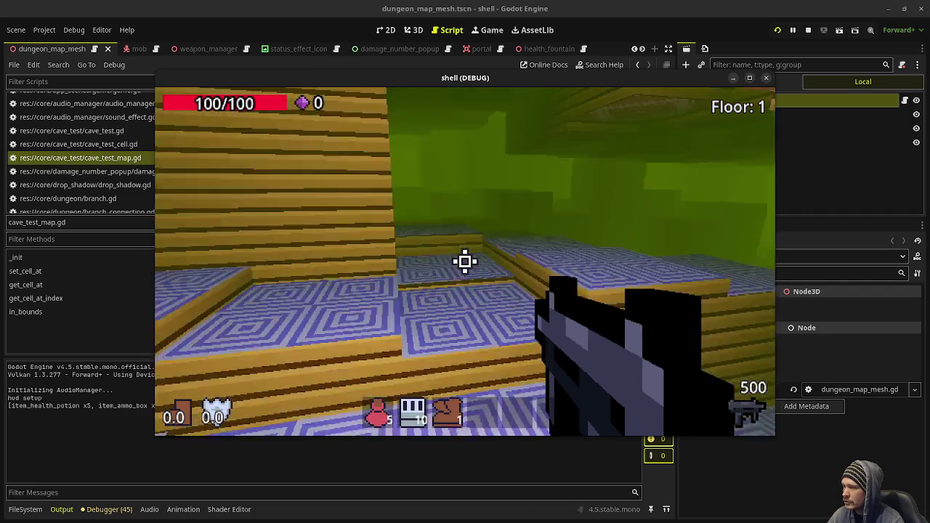
key("w")
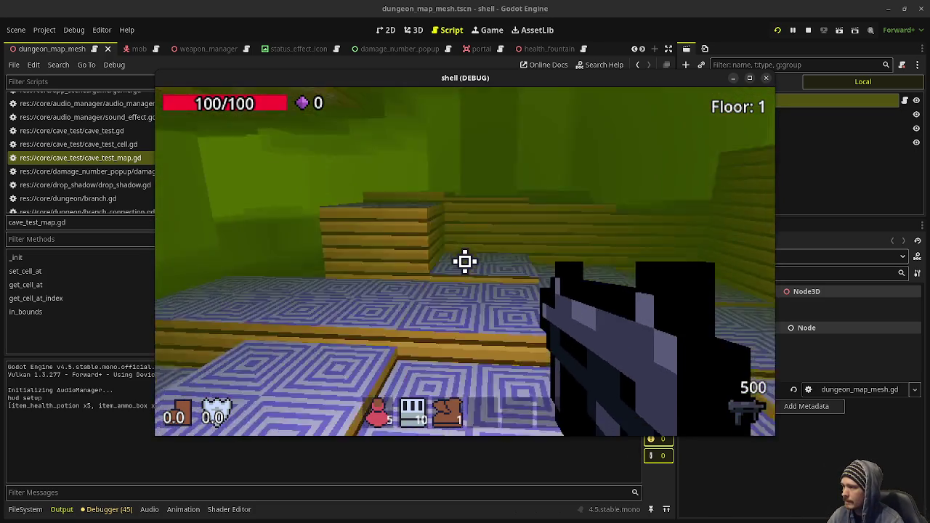
In the green room, circle the wooden wall and jump onto the wooden block
key("w")
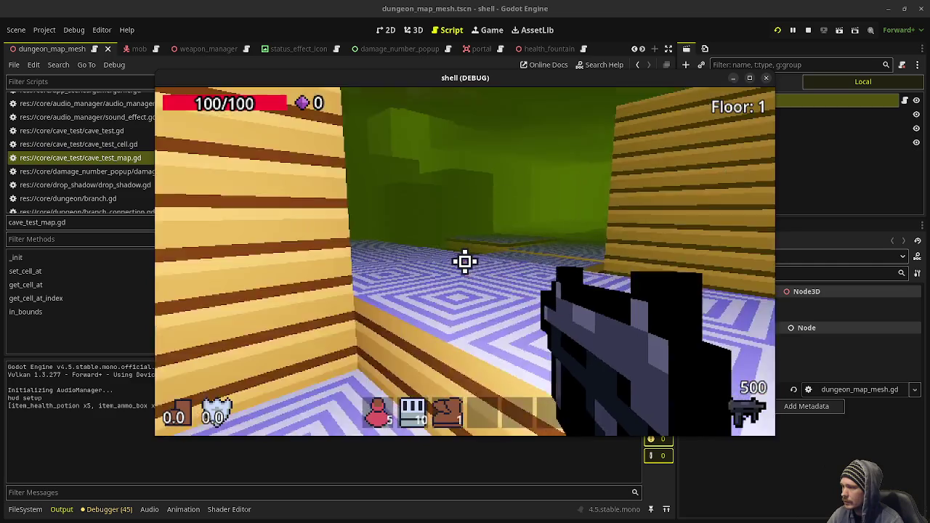
key("w")
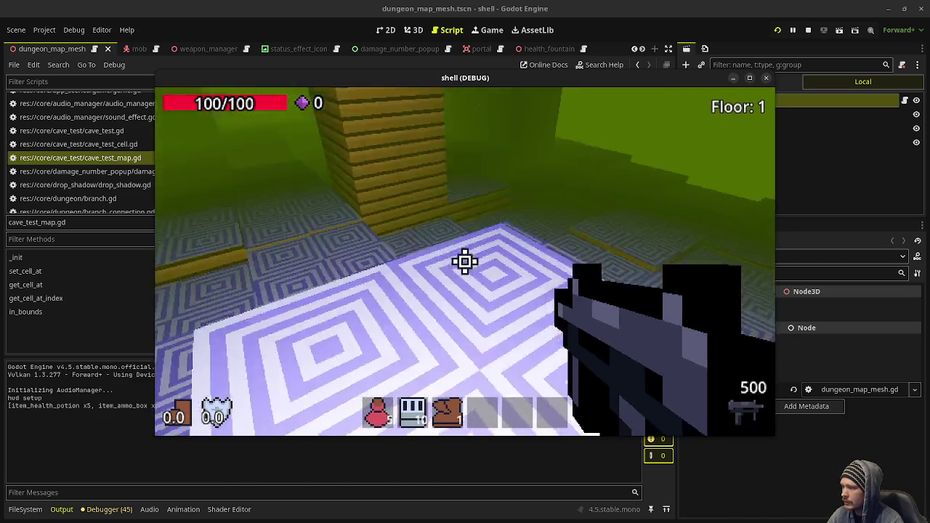
key("a")
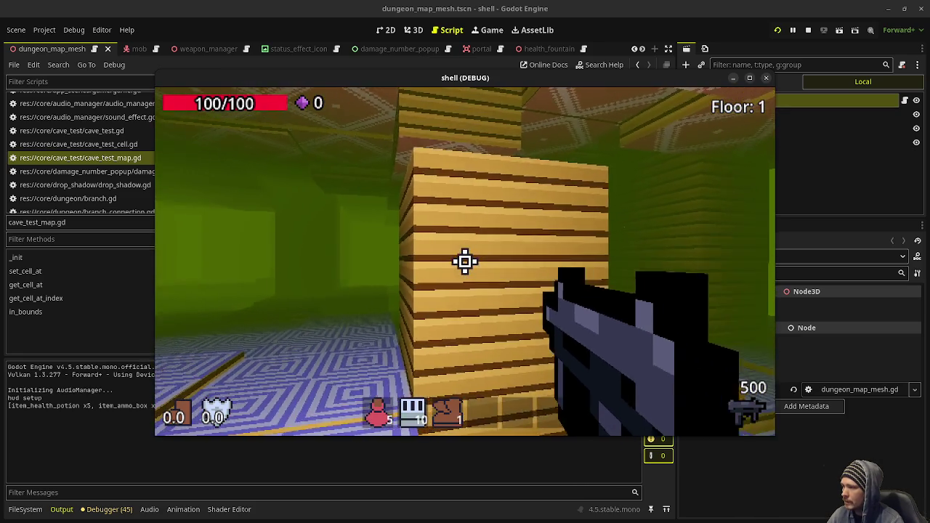
key("w")
key("a")
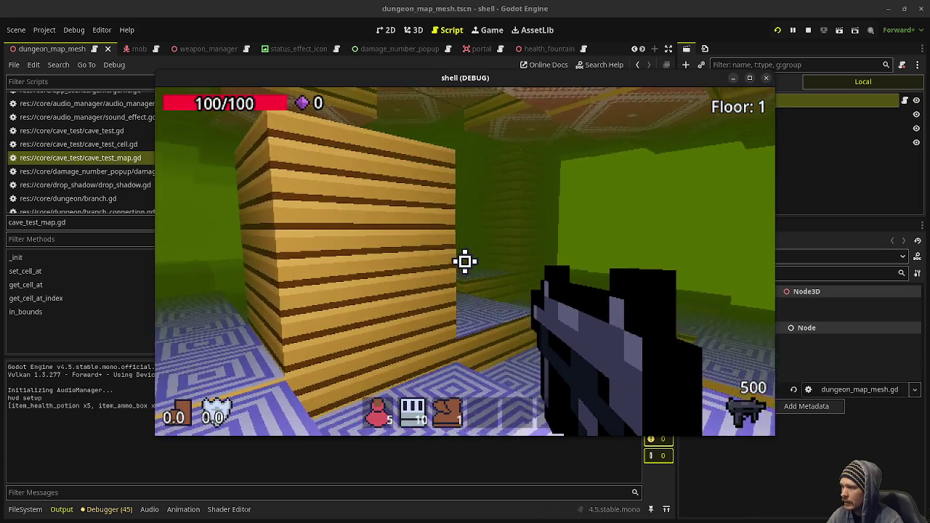
key("d")
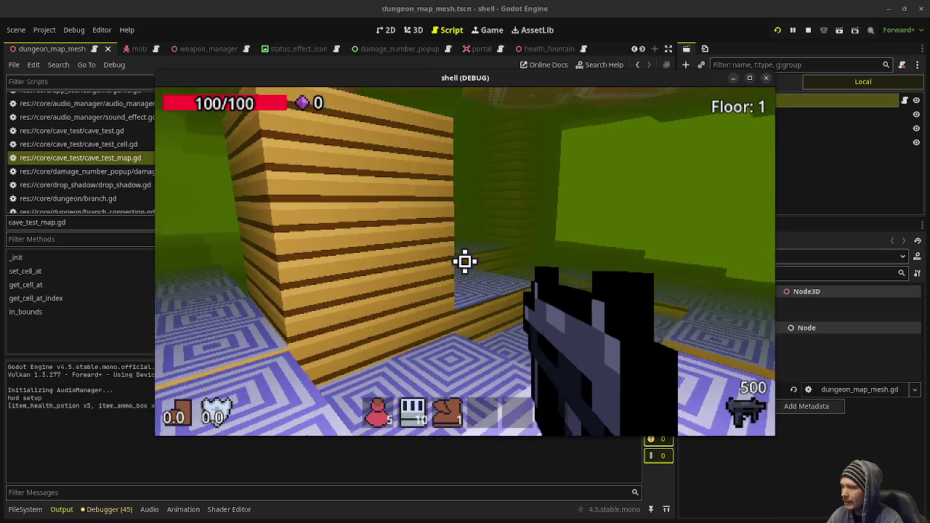
key("a")
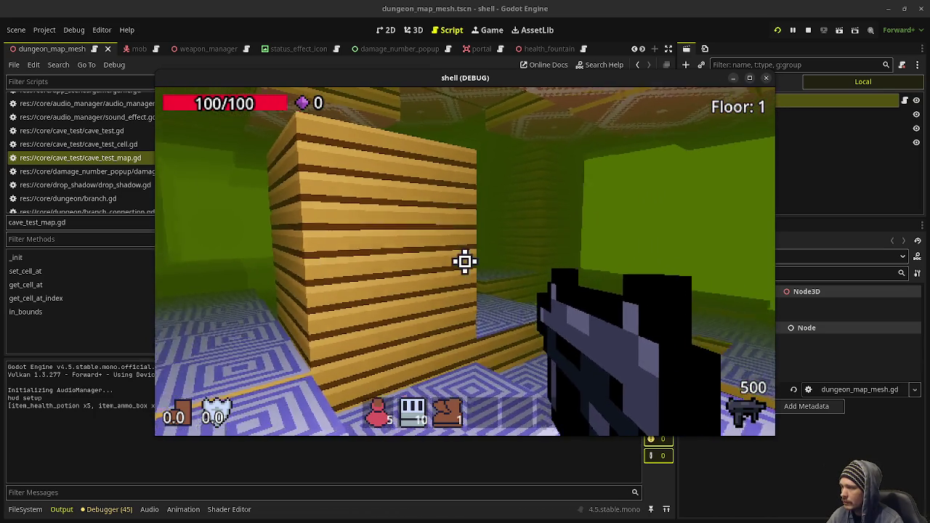
key("w")
key("space")
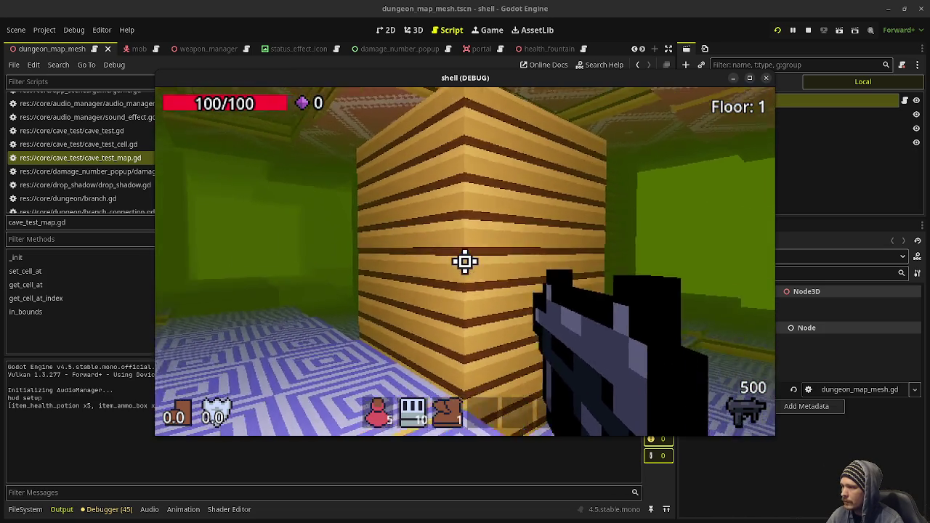
key("w")
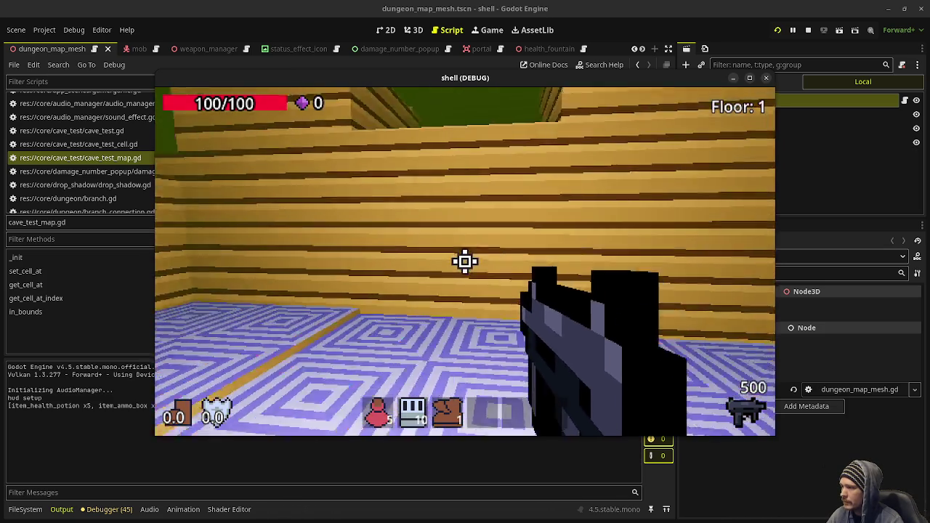
Back away from the wall, then stop the game with F8 and relaunch it with F5
key("s")
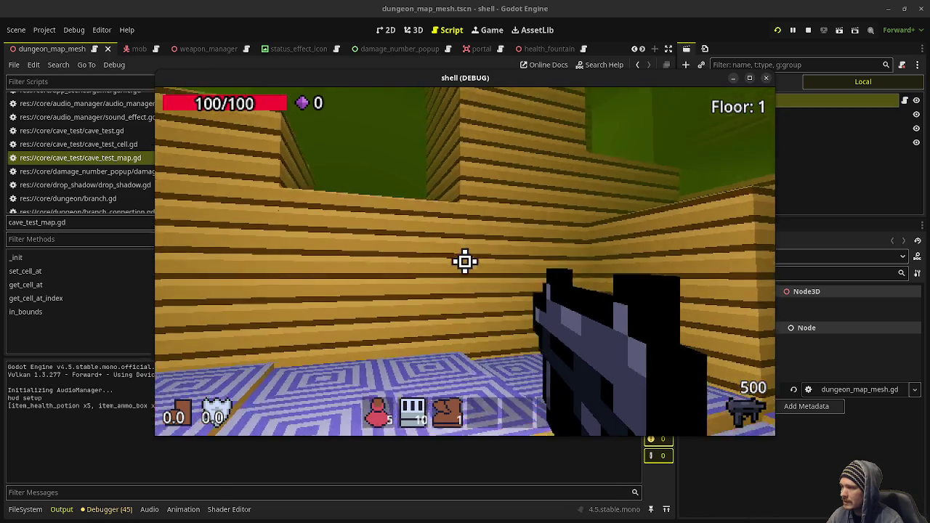
key("a")
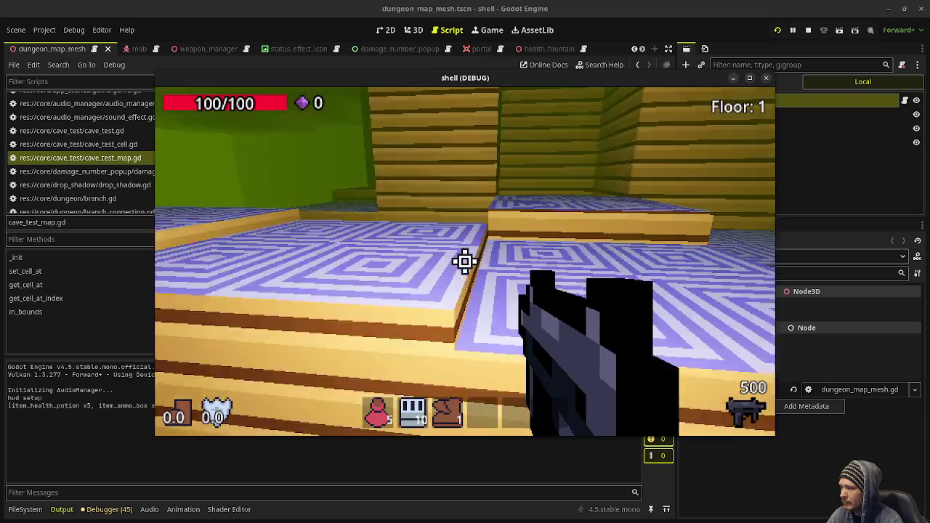
key("F8")
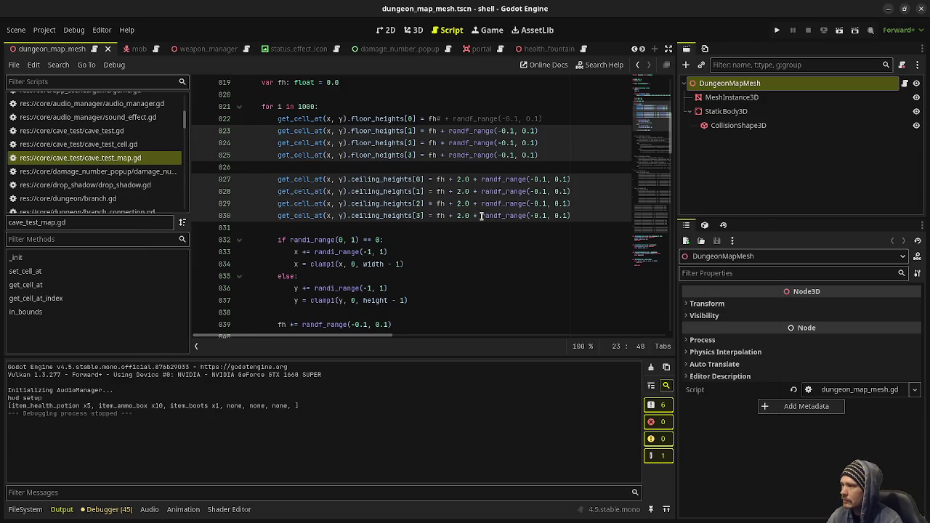
key("F5")
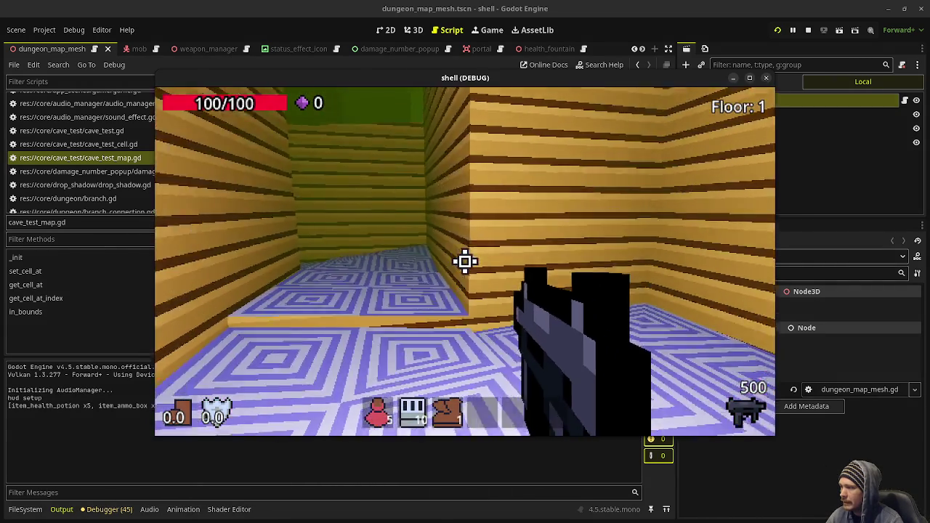
Walk from the corridor through the green-lit and wooden rooms of the new dungeon
key("w")
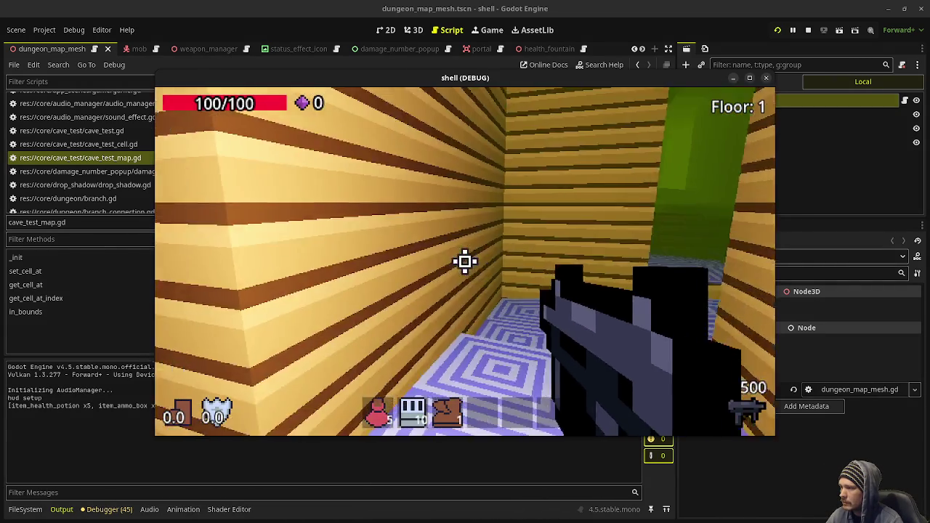
key("w")
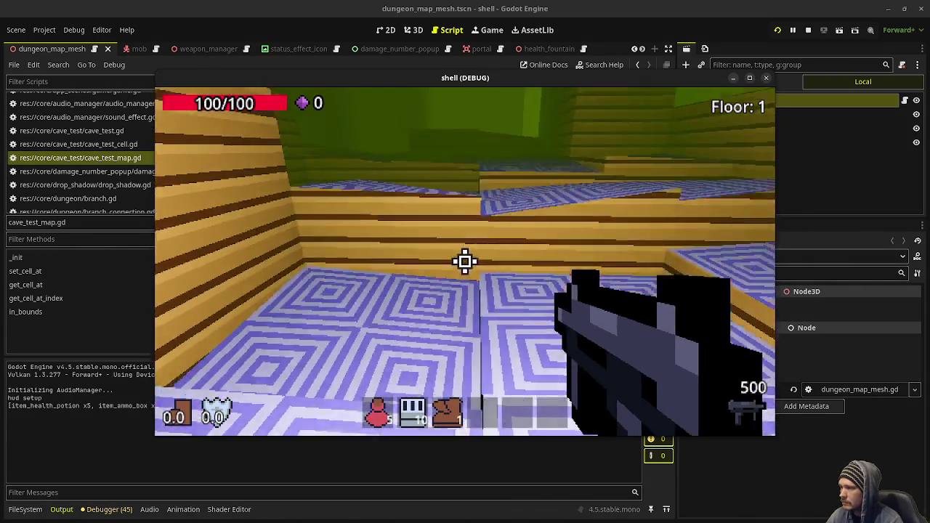
key("w")
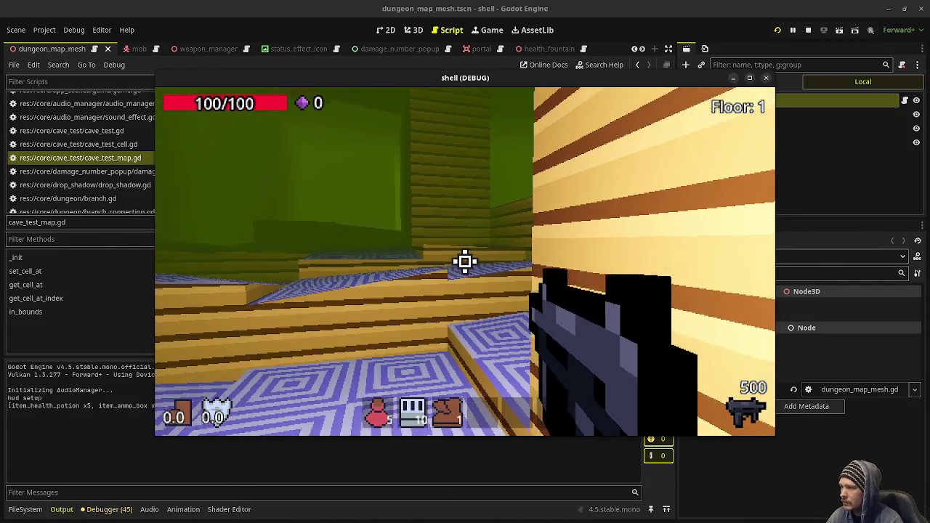
key("w")
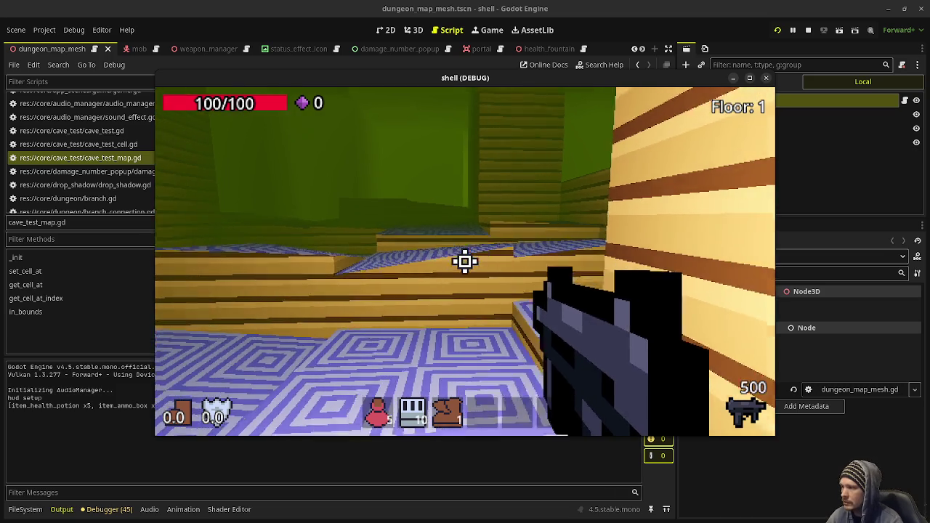
key("w")
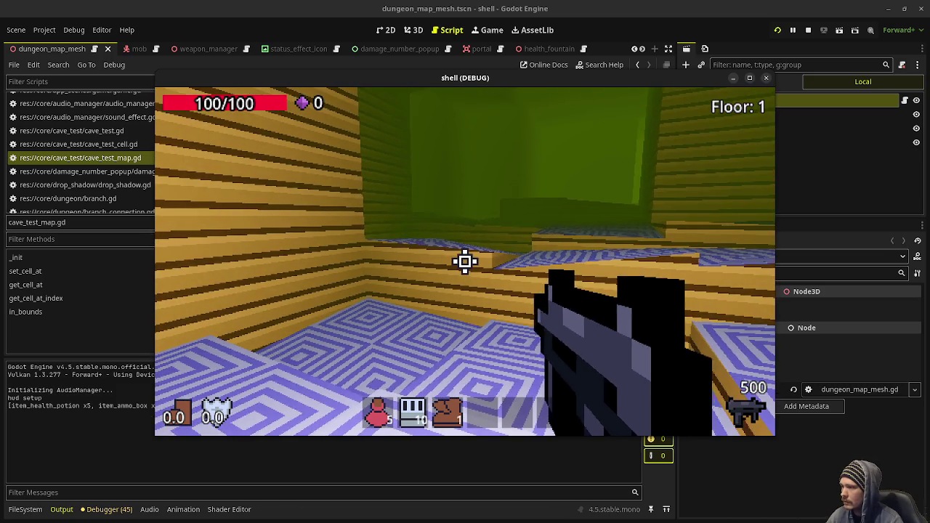
key("w")
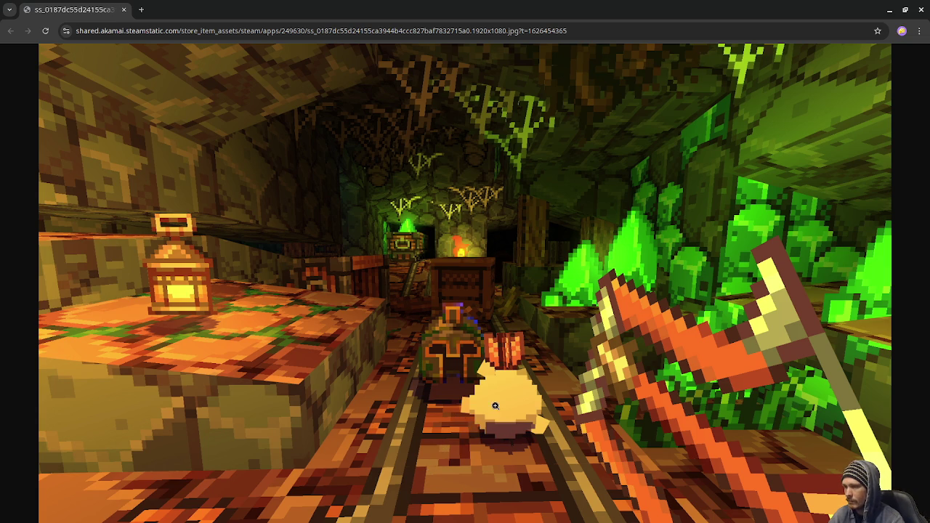
Switch from the Chrome screenshot back to the running Godot game
key("alt+Tab")
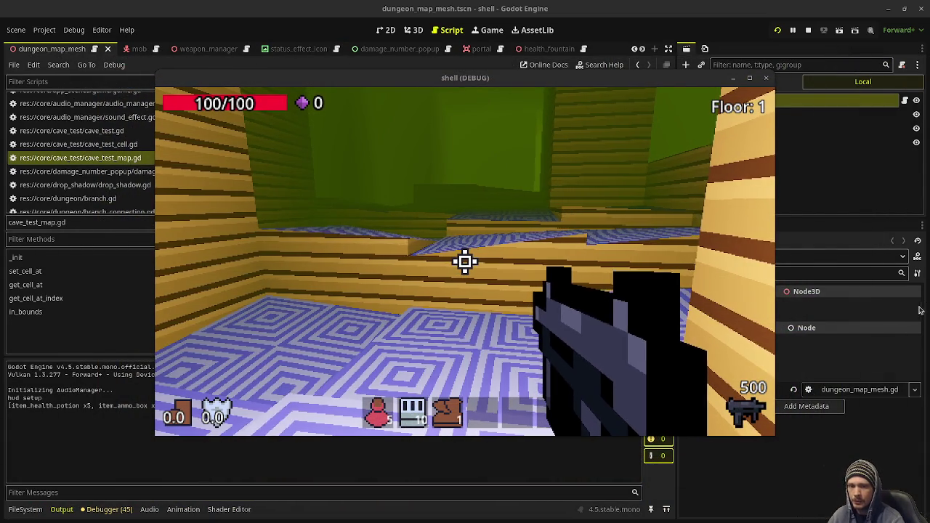
Capture the mouse in the game, walk past the low ledges and fire along the corridor
left_click(523, 263)
key("w")
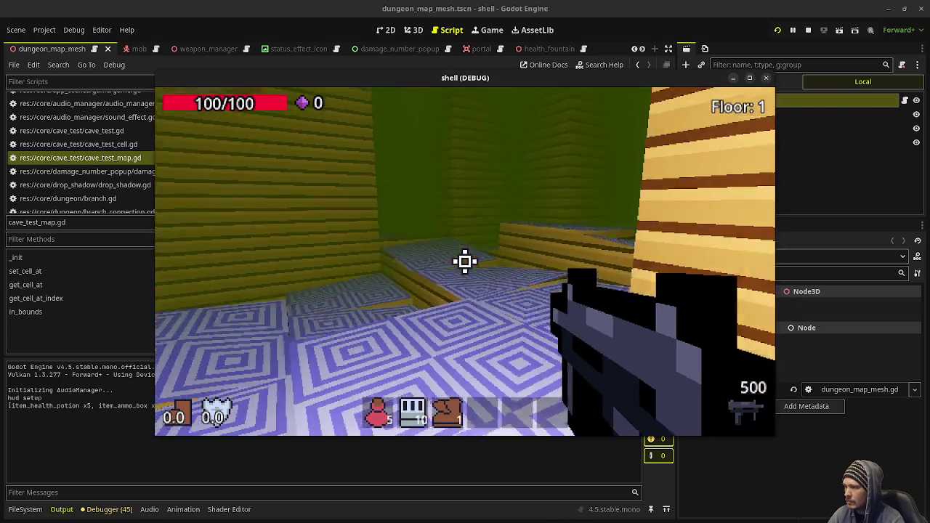
key("w")
key("w")
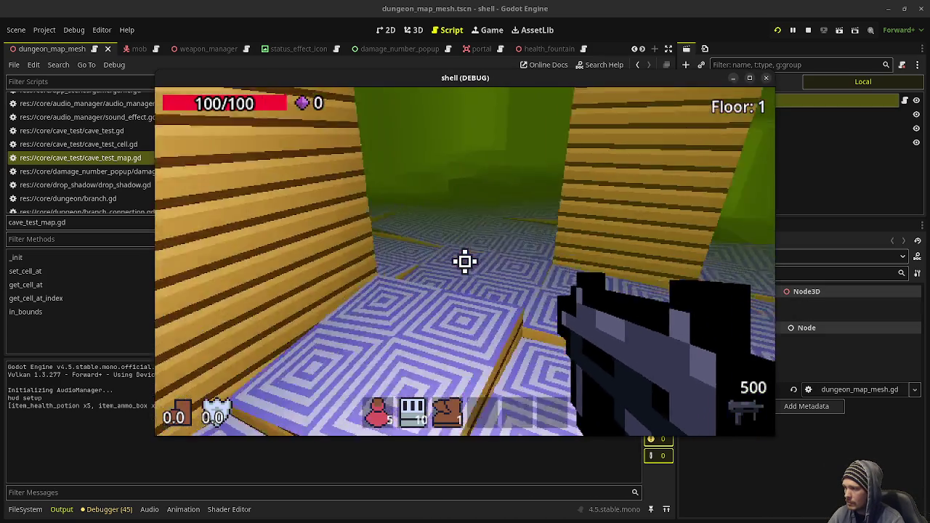
key("w")
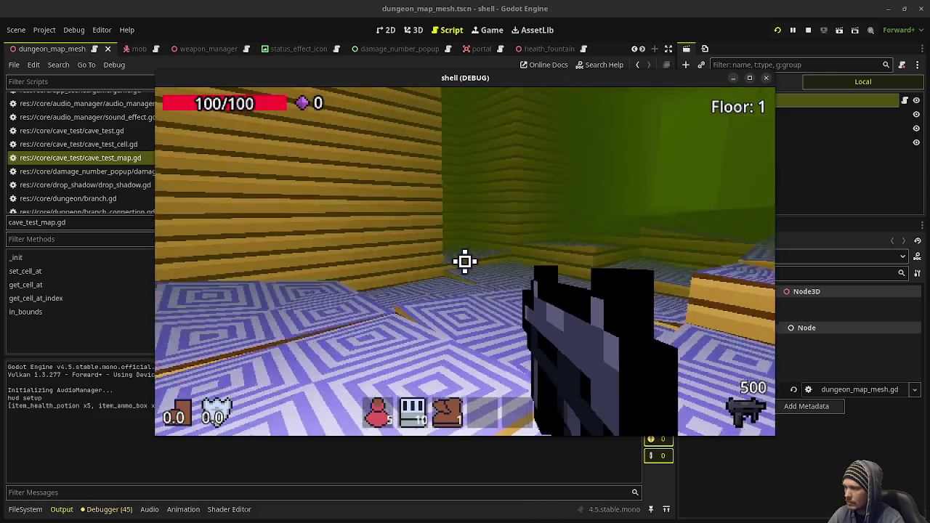
key("w")
left_click(465, 261)
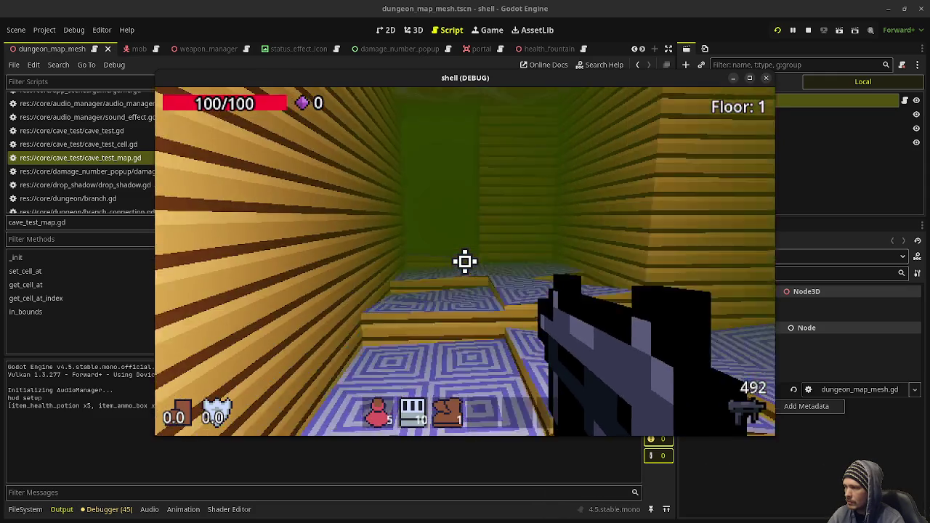
Walk through the wooden room into the green room, then stop the game
key("w")
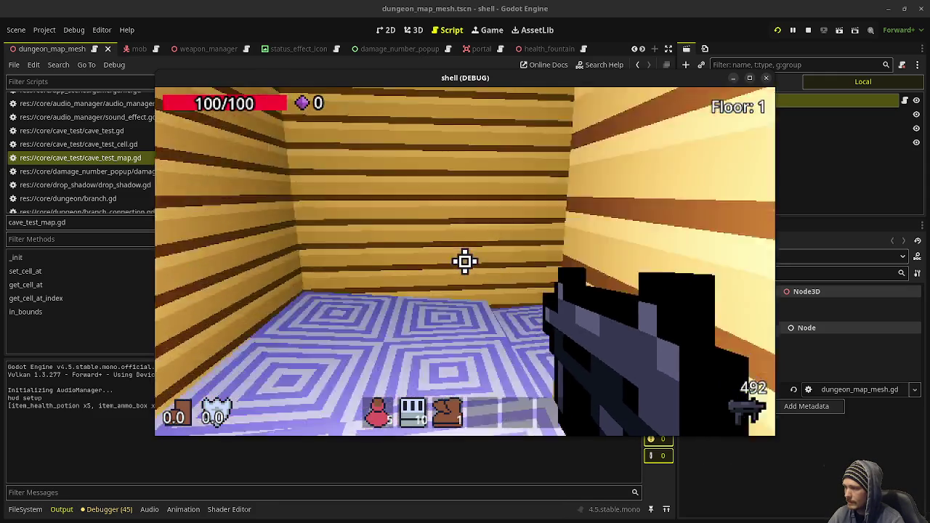
key("w")
key("w")
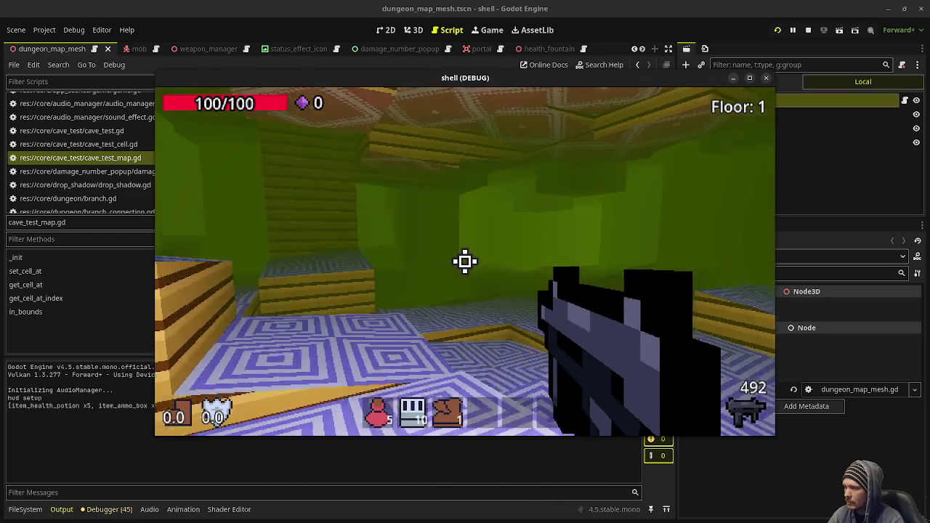
key("w")
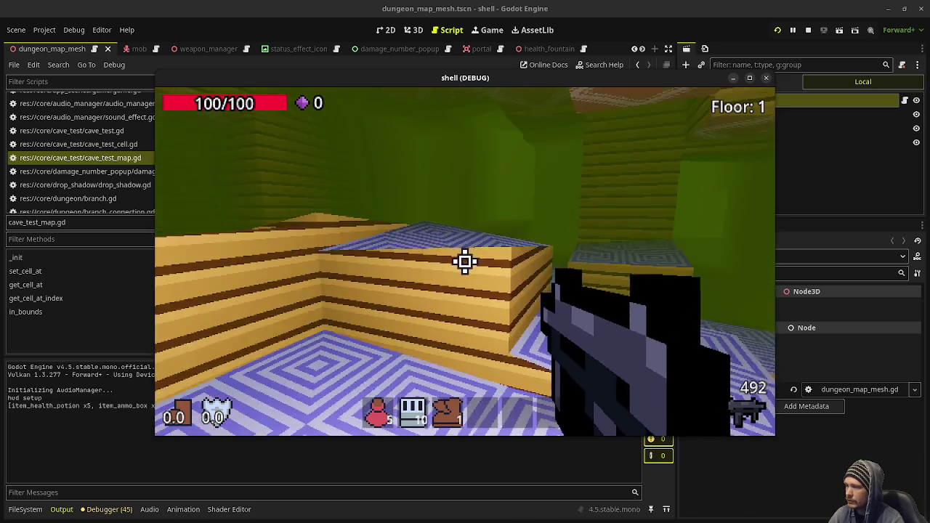
key("w")
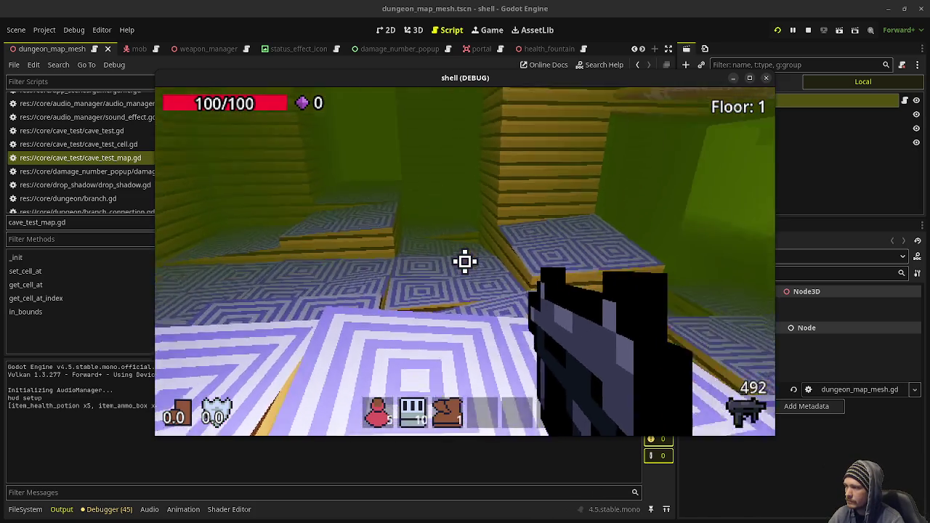
key("w")
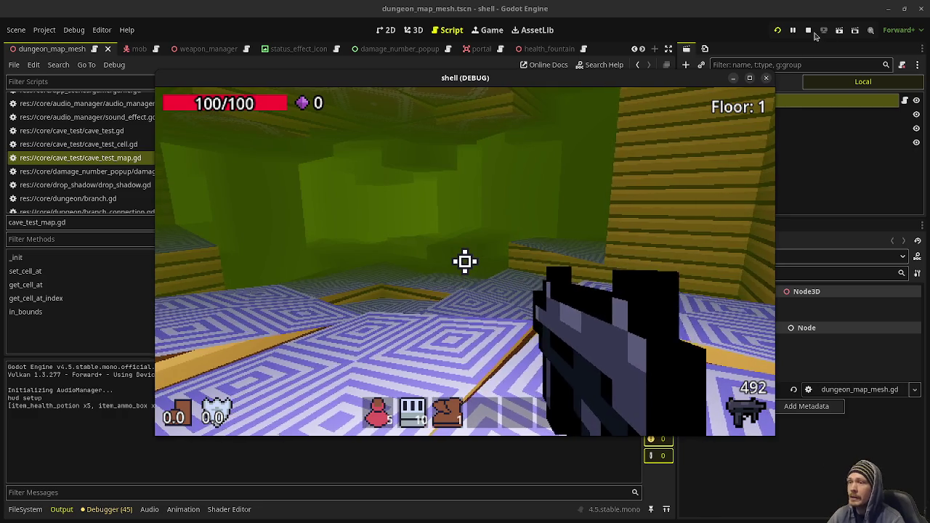
left_click(808, 30)
left_click(731, 96)
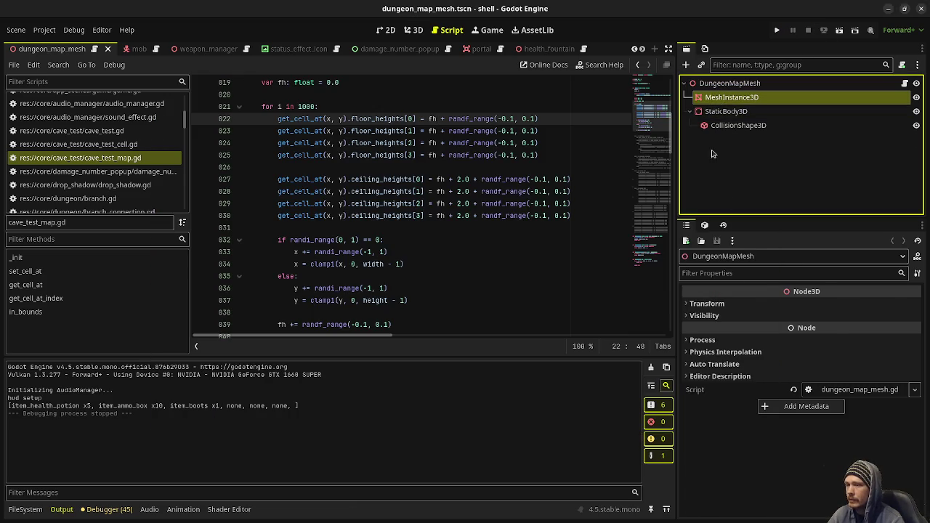
Make tiles2.png the MeshInstance3D's Material Override and test-run the game
left_click(25, 510)
scroll(212, 456, "down", 5)
scroll(211, 455, "down", 10)
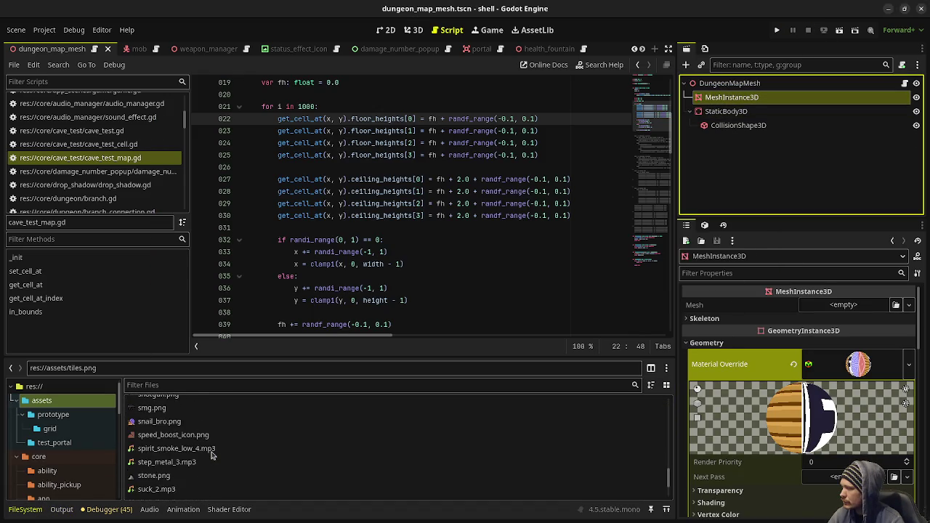
mouse_move(148, 437)
left_mouse_down()
mouse_move(574, 431)
mouse_move(857, 367)
left_mouse_up()
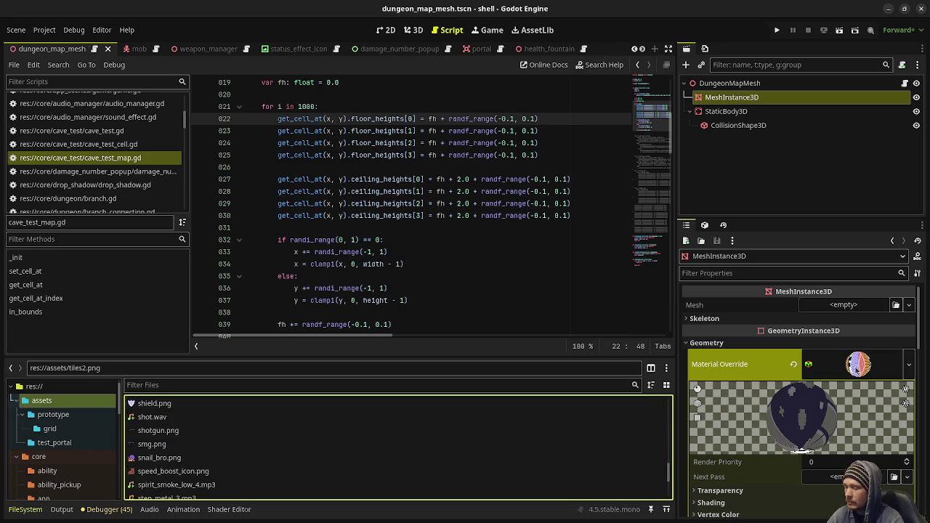
key("F5")
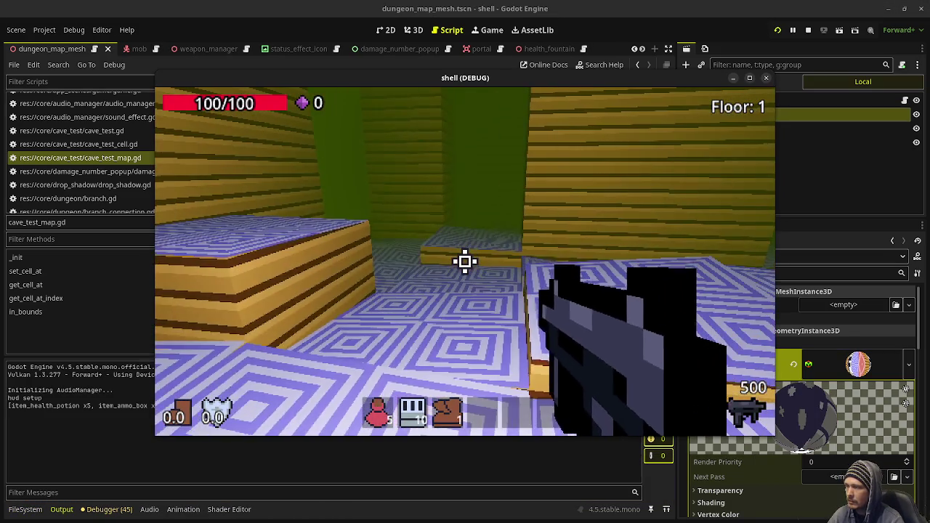
left_click(809, 30)
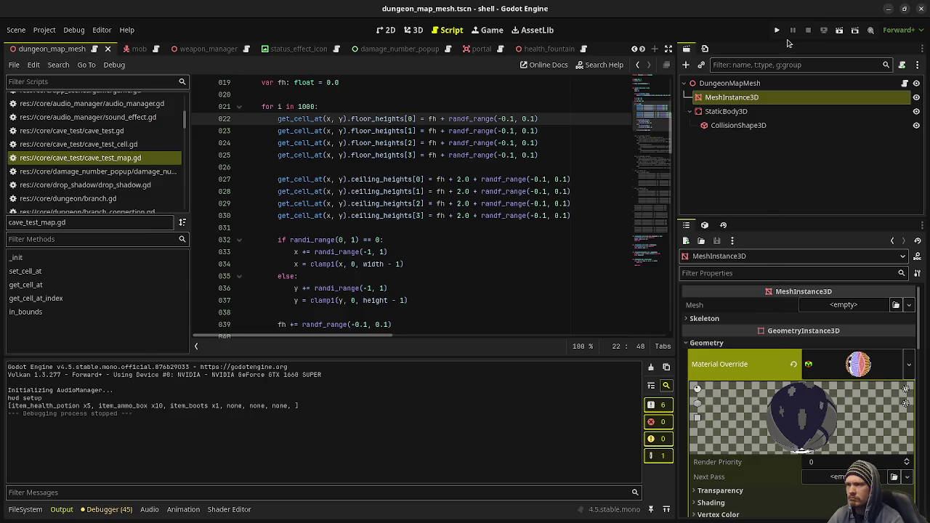
Undo the tiles2.png material override and save dungeon_map_mesh.tscn
key("ctrl+z")
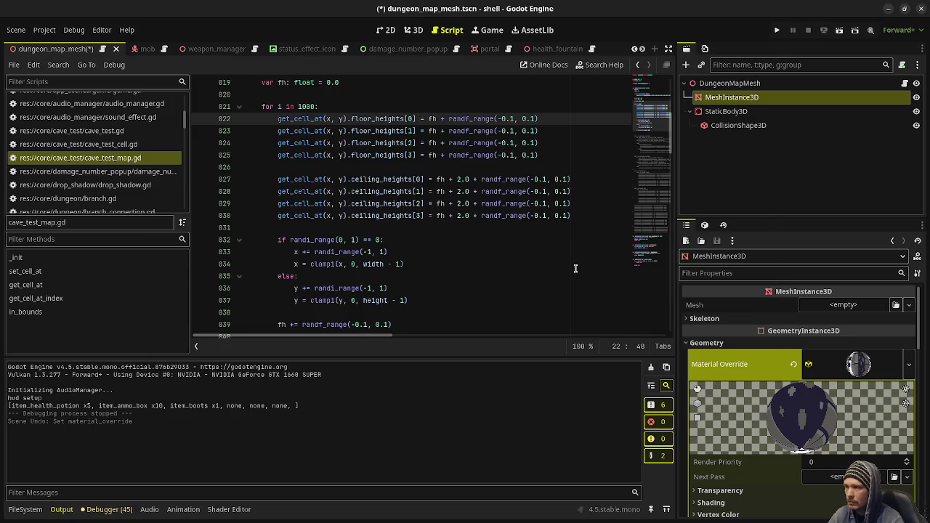
key("ctrl+s")
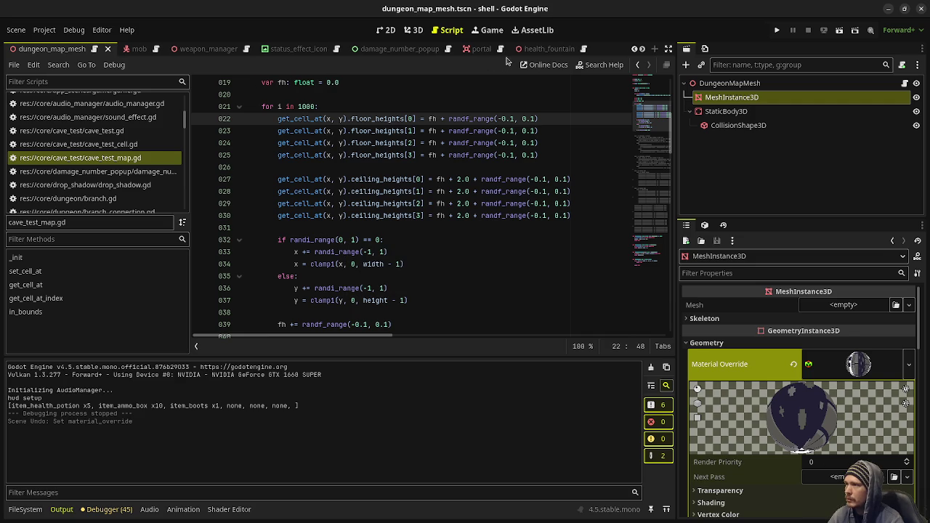
scroll(511, 55, "down", 5)
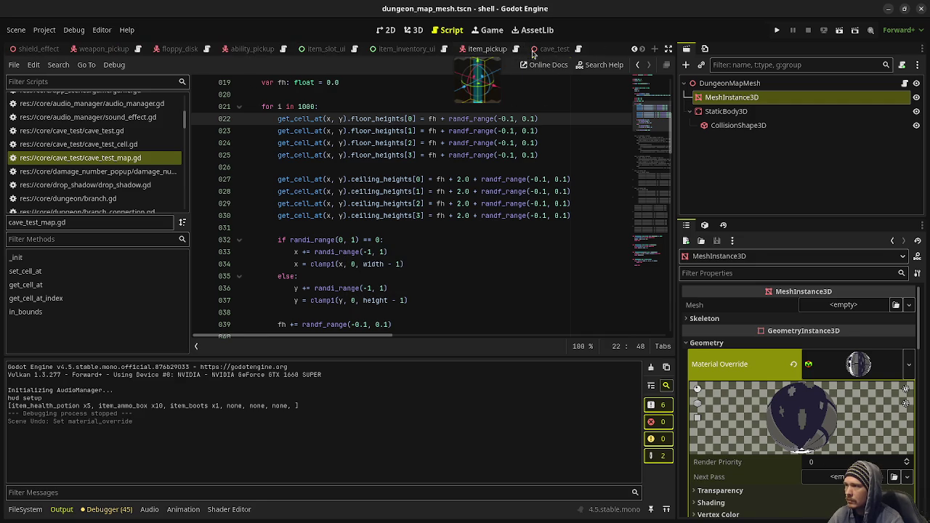
In cave_test.tscn, make tiles2.png the MeshInstance3D's Material Override and run the game
left_click(535, 51)
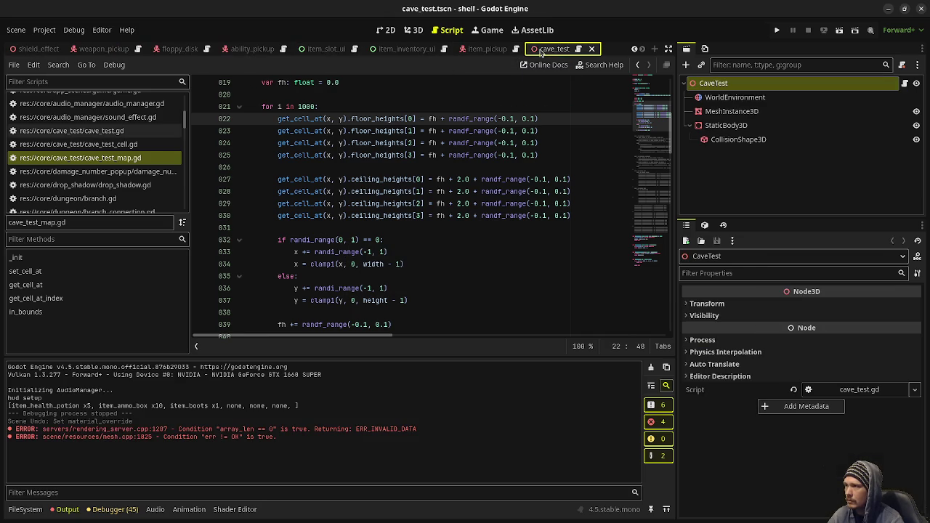
left_click(754, 111)
left_click(24, 509)
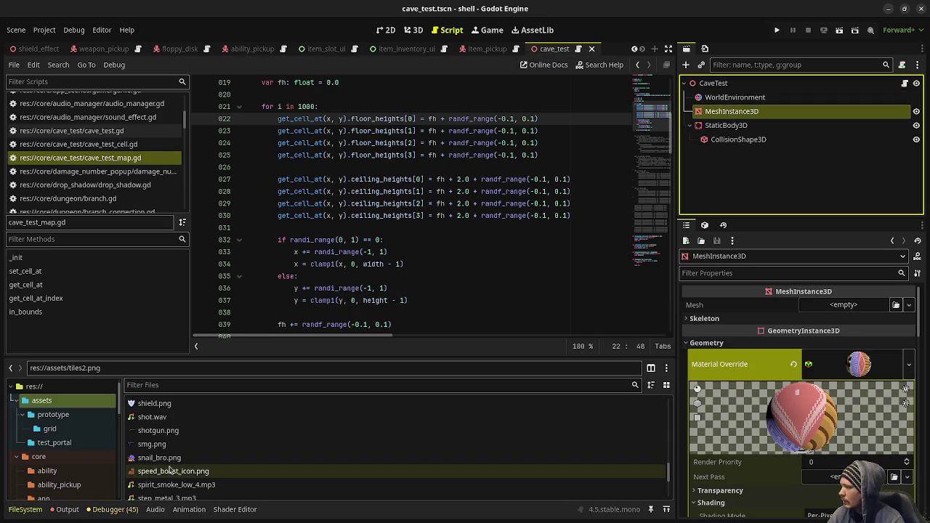
left_click(64, 509)
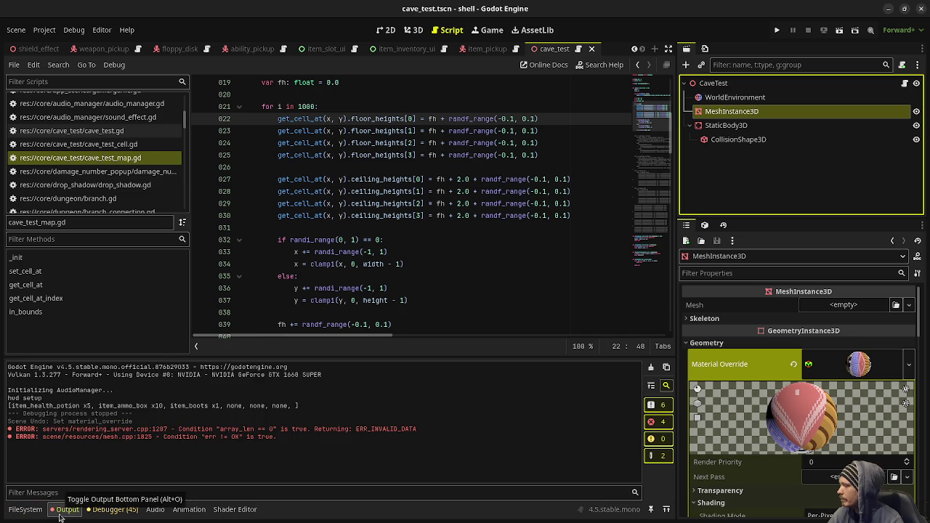
left_click(25, 510)
scroll(250, 470, "down", 3)
mouse_move(247, 437)
left_mouse_down()
mouse_move(519, 415)
mouse_move(844, 367)
left_mouse_up()
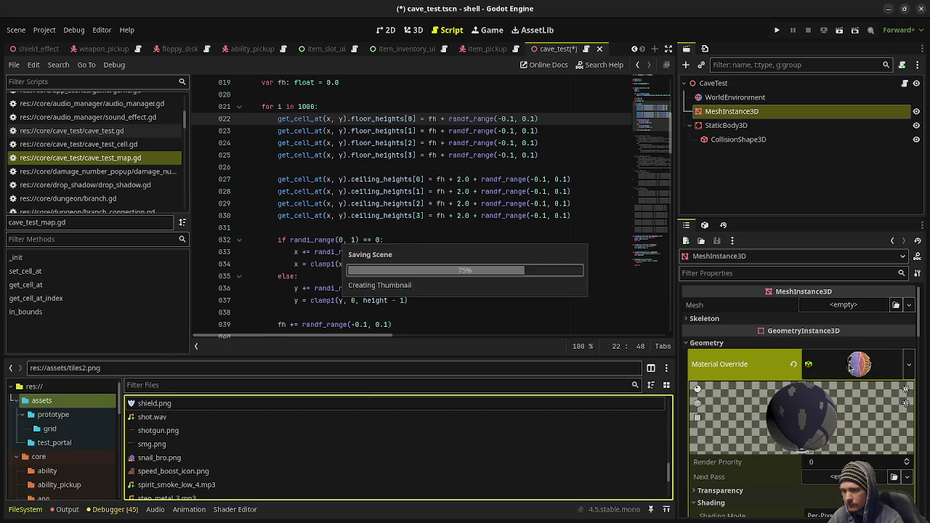
key("F5")
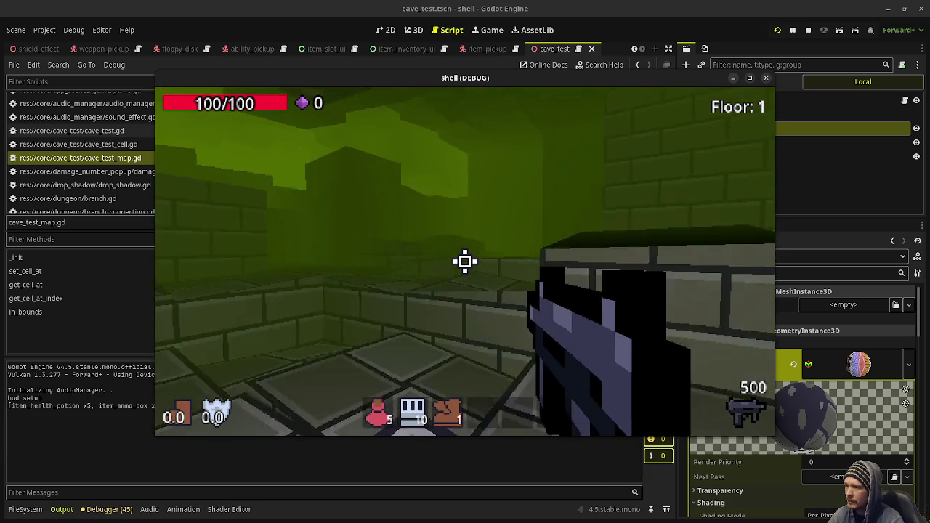
Maximize the shell (DEBUG) game window and fire a shot
left_click(748, 78)
left_click(465, 270)
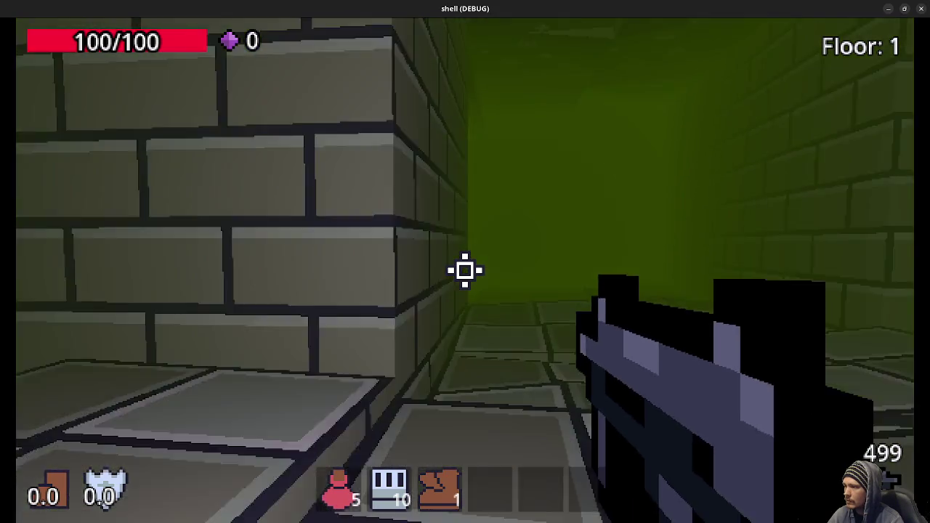
Walk the green room, up to the raised ledge and block, then along the stone walkway and corridor
key("w")
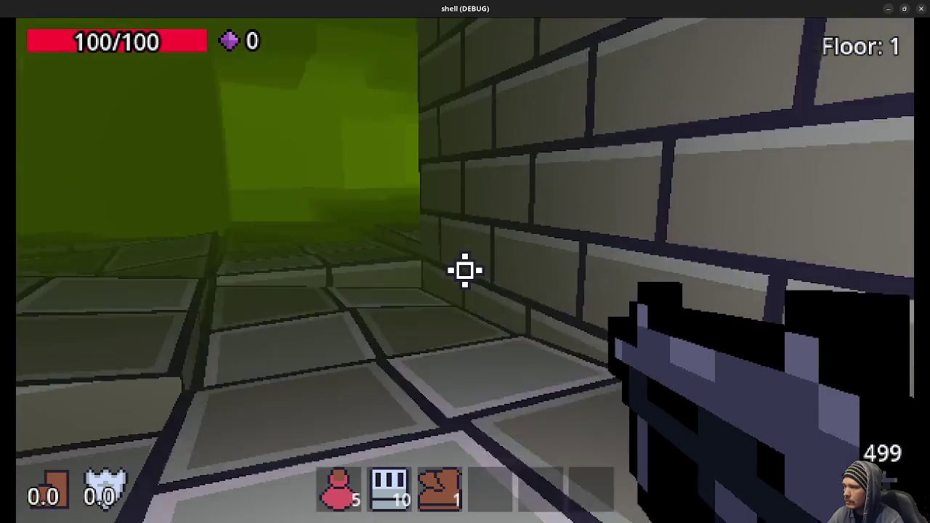
key("w")
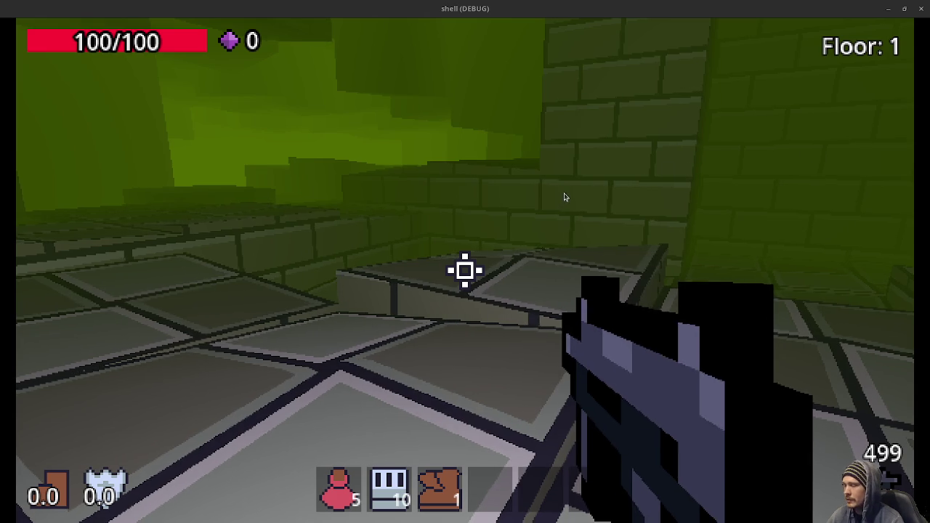
key("w")
key("w")
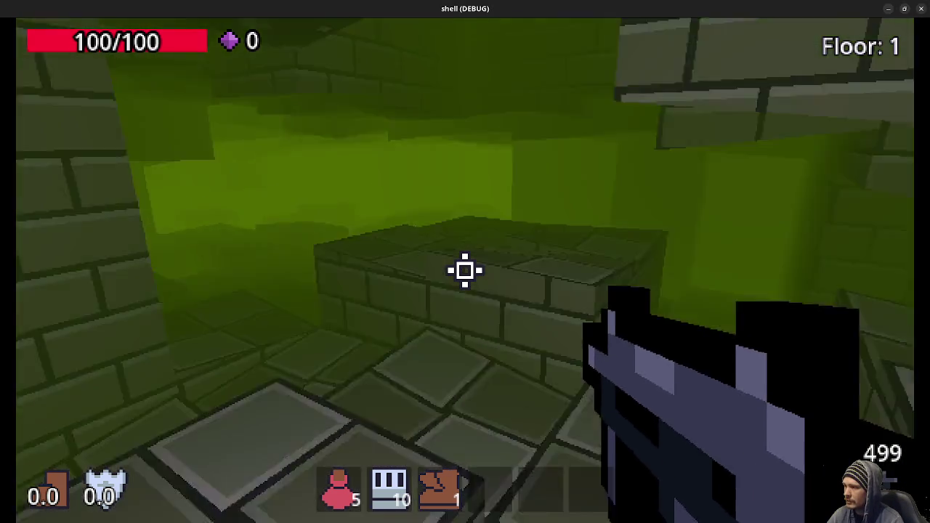
key("w")
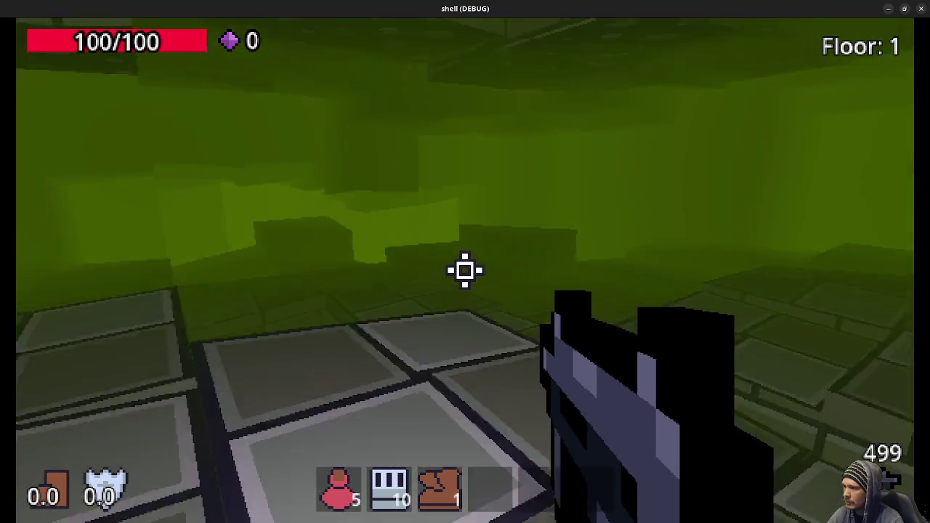
key("w")
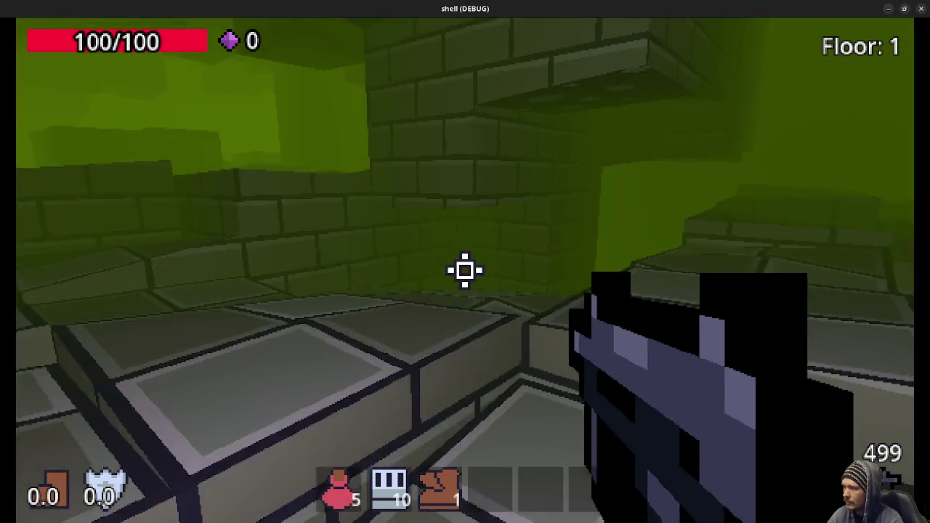
key("w")
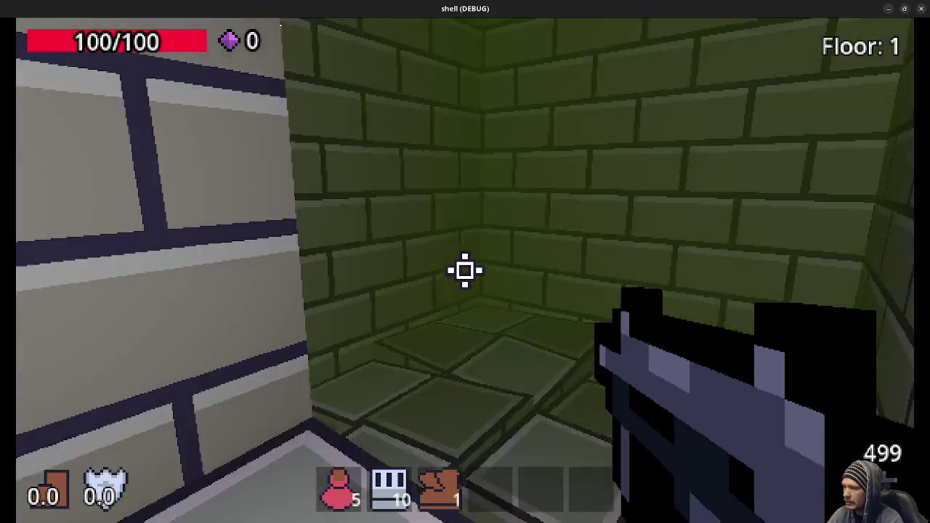
key("w")
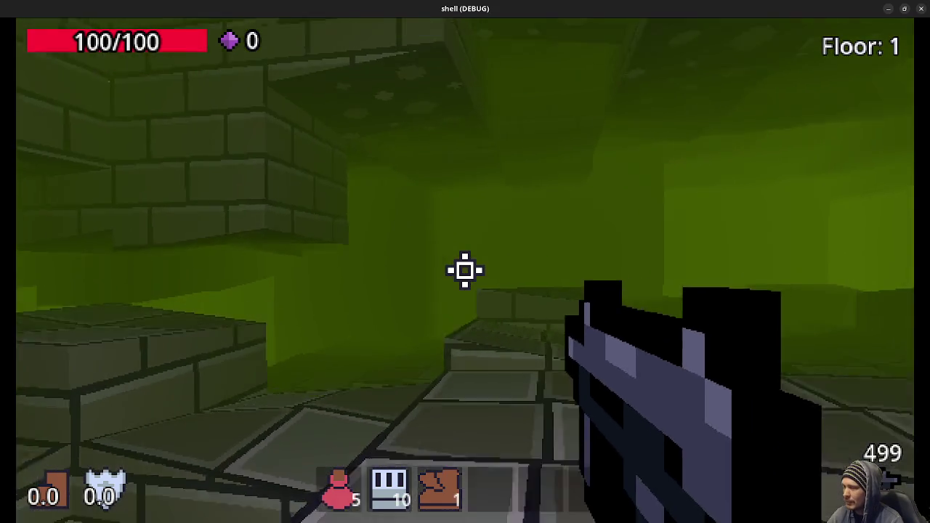
key("w")
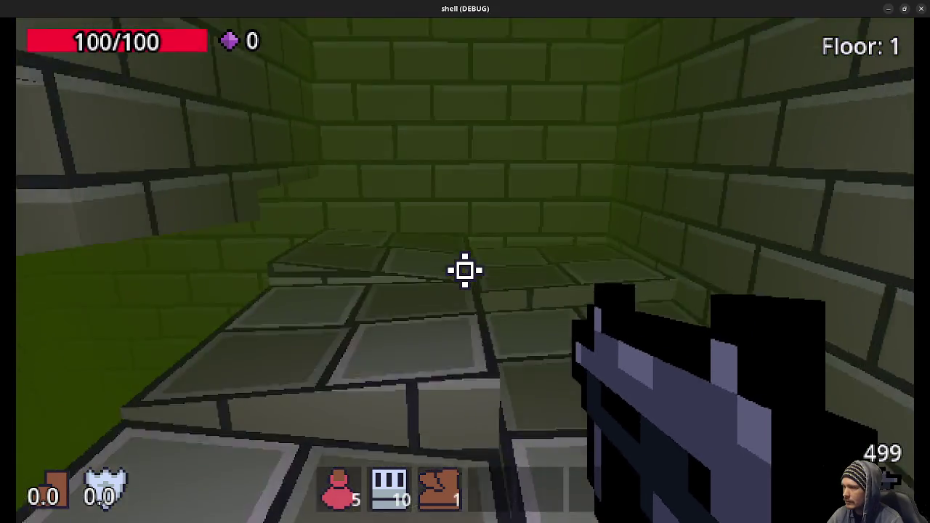
key("w")
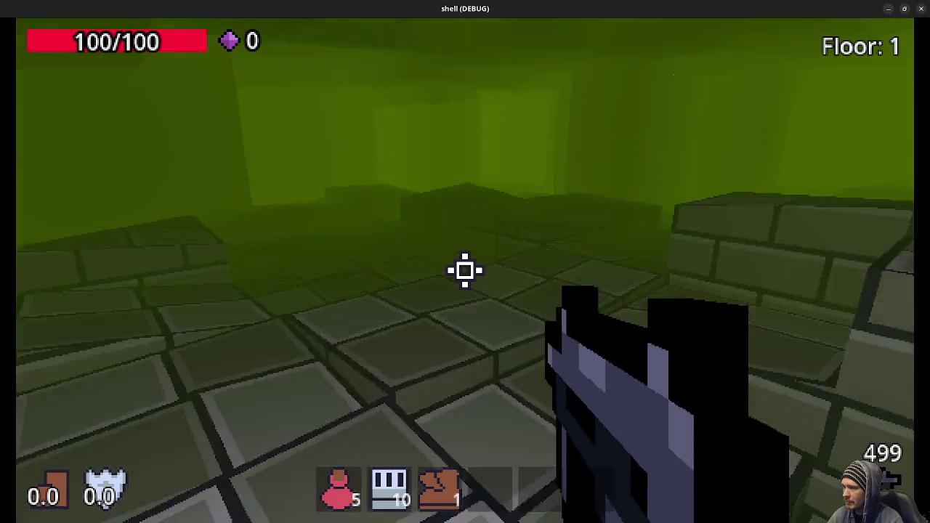
key("w")
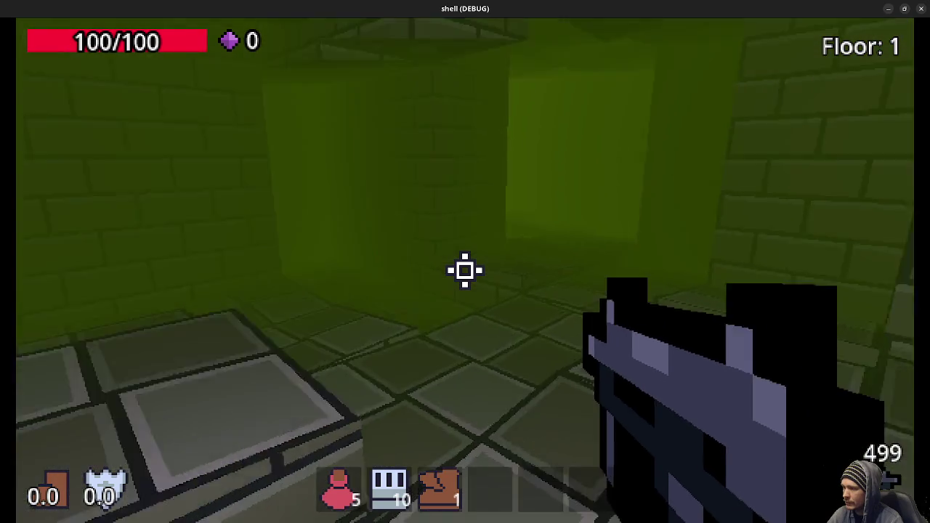
key("w")
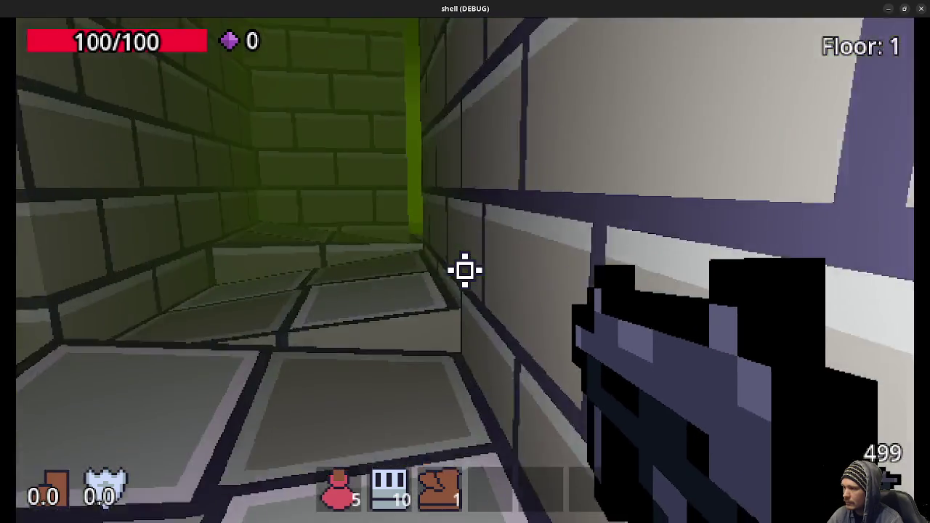
key("w")
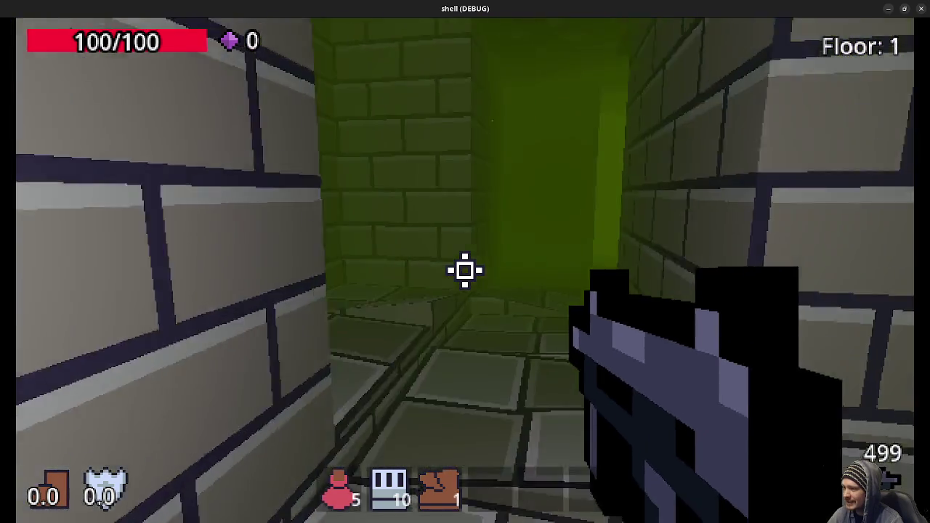
key("w")
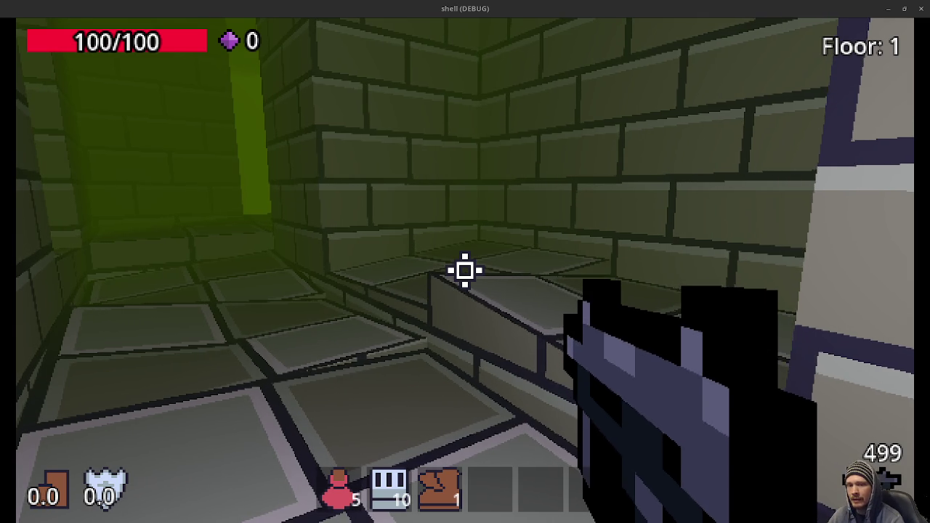
Fire a test shot, stop the game, and relaunch it with F5 for a new dungeon layout
left_click(466, 270)
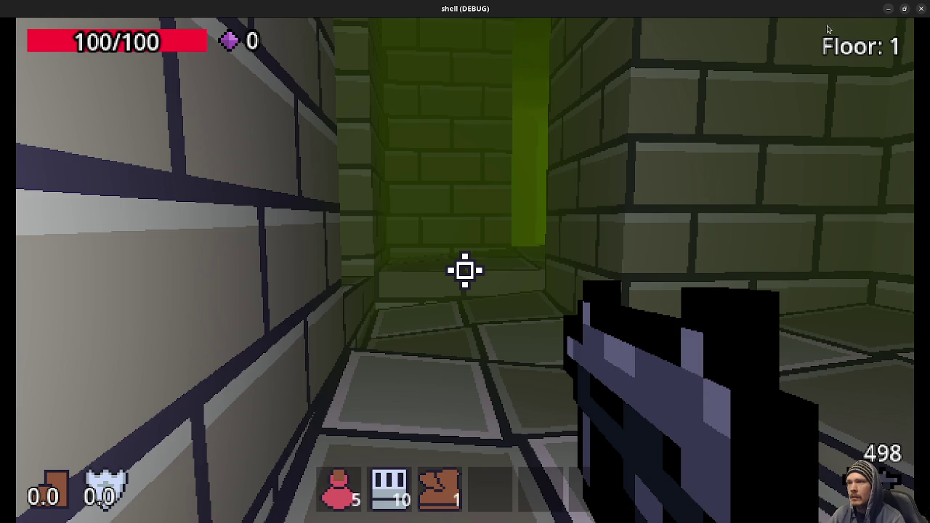
key("alt+Tab")
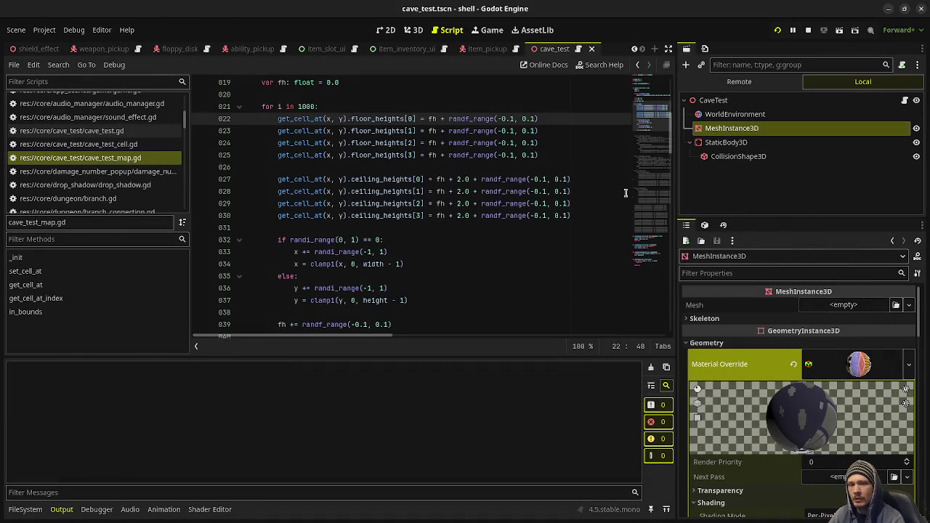
key("F5")
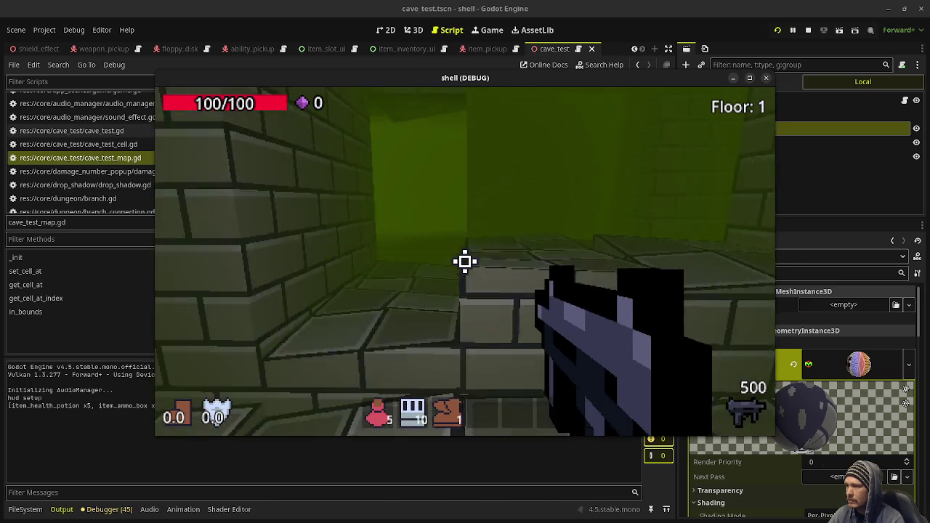
Walk past the wall block and green-lit corridor up to the raised stone block and green brick wall
key("w")
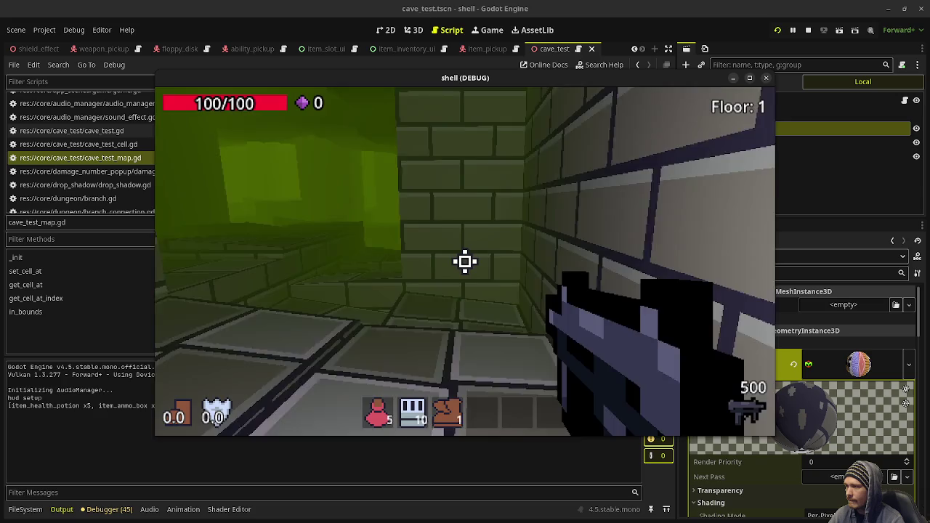
mouse_move(465, 262)
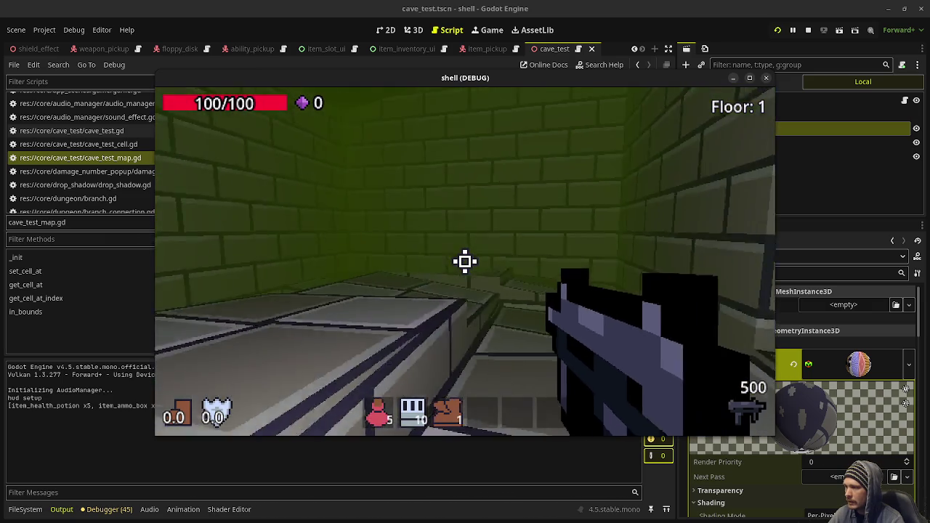
key("w")
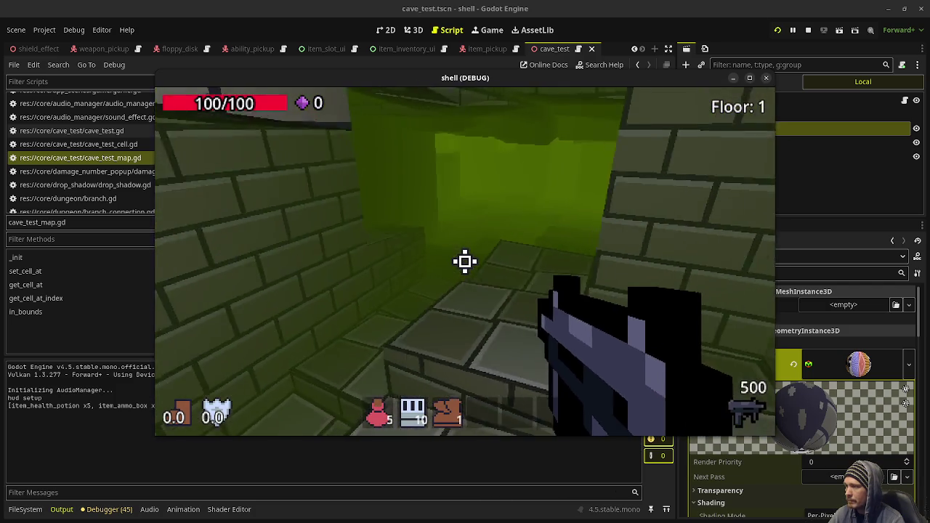
key("w")
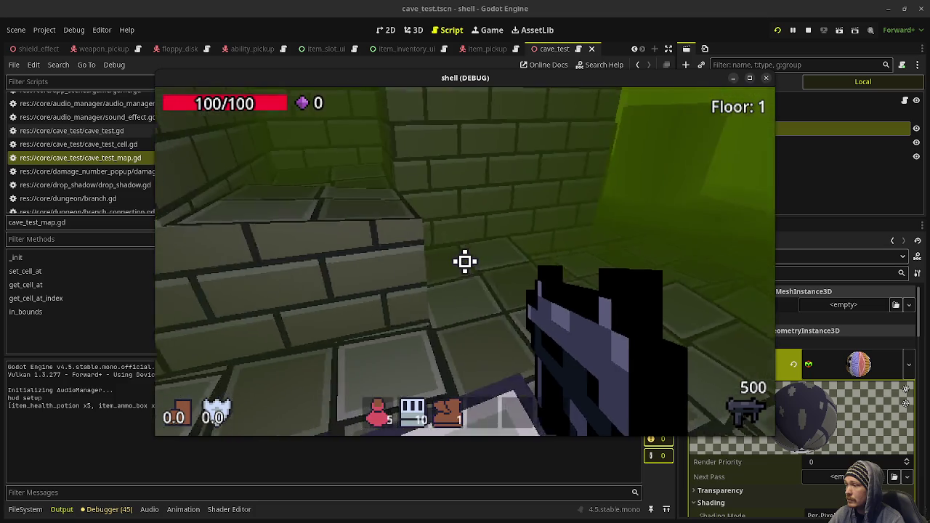
key("w")
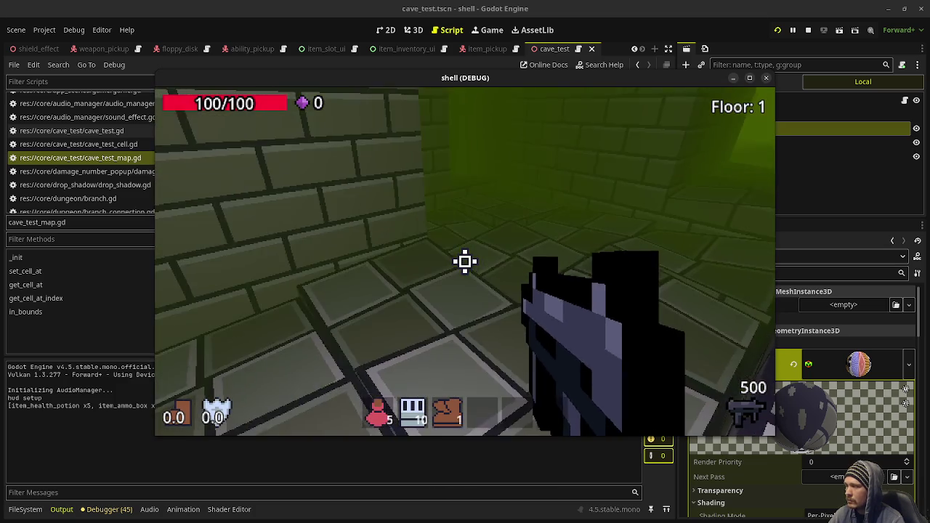
key("w")
mouse_move(465, 262)
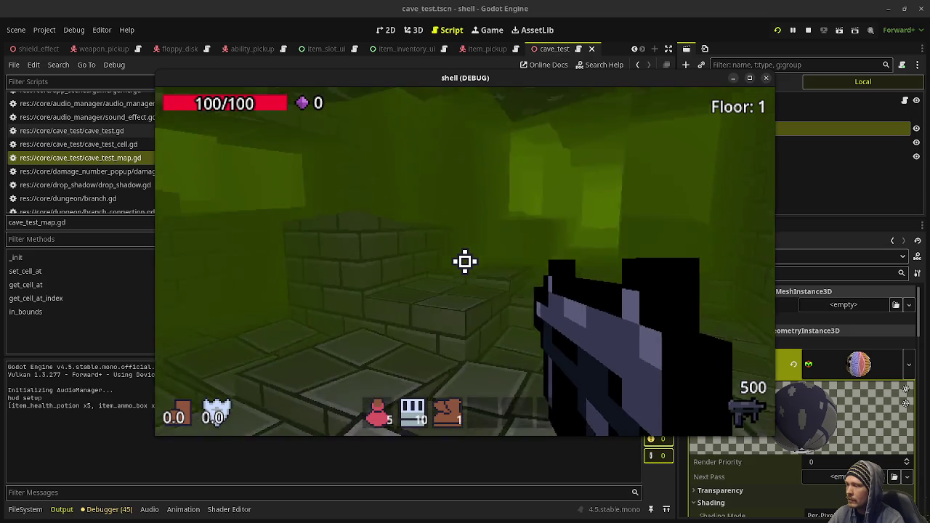
Walk to the brick corners, past a raised block into the green corridor, then switch to the browser
key("w")
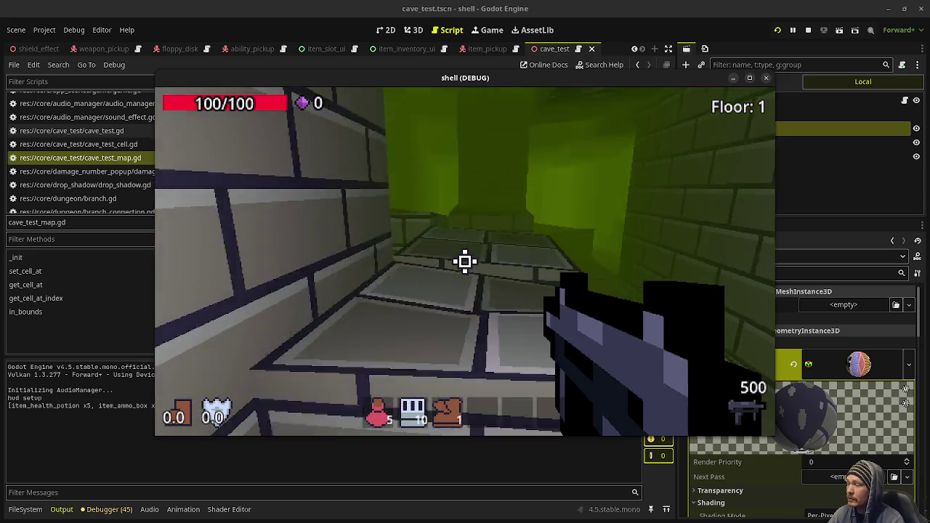
key("w")
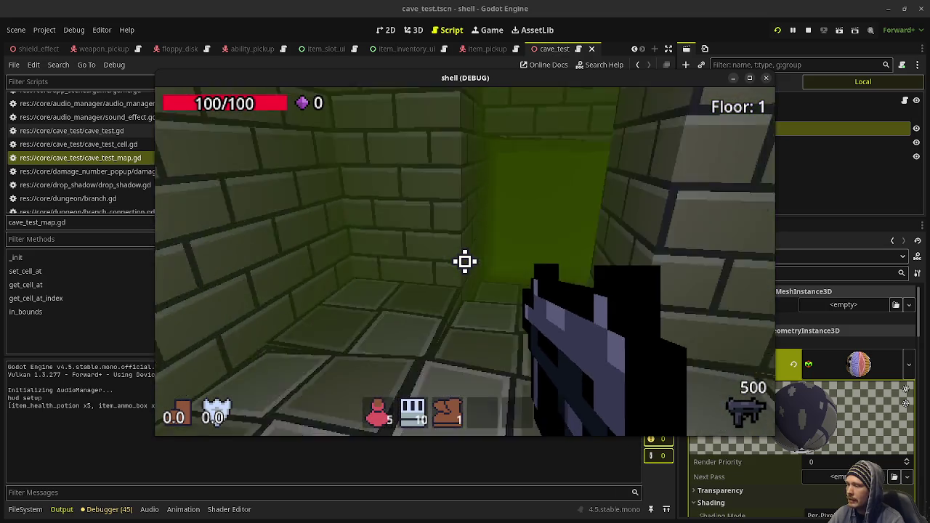
key("w")
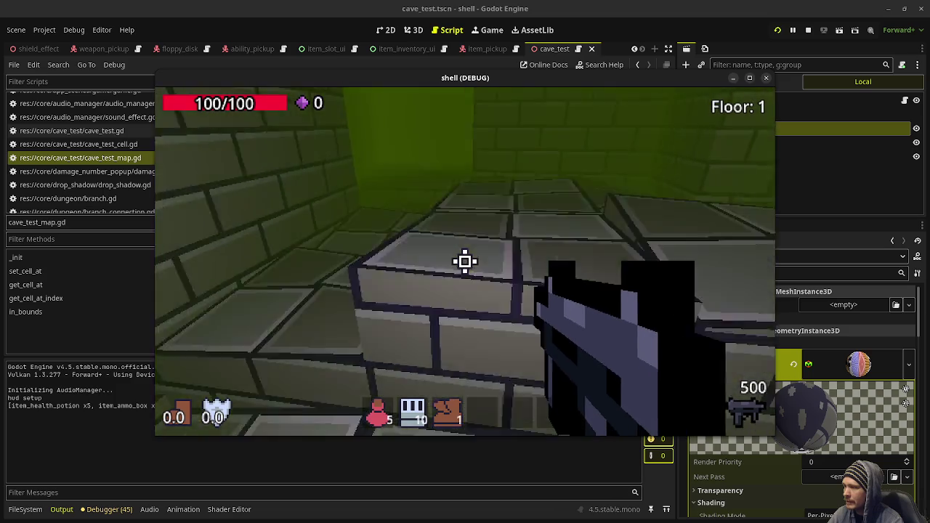
key("w")
key("w")
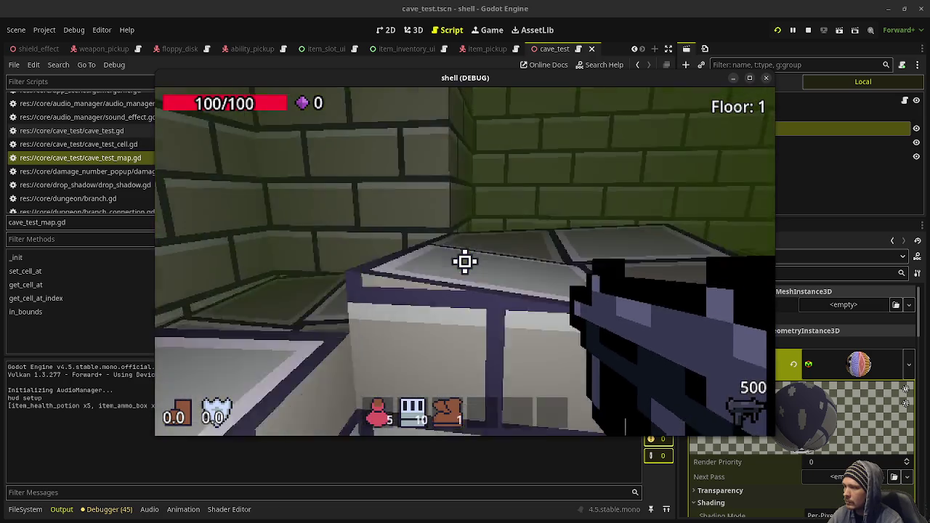
key("w")
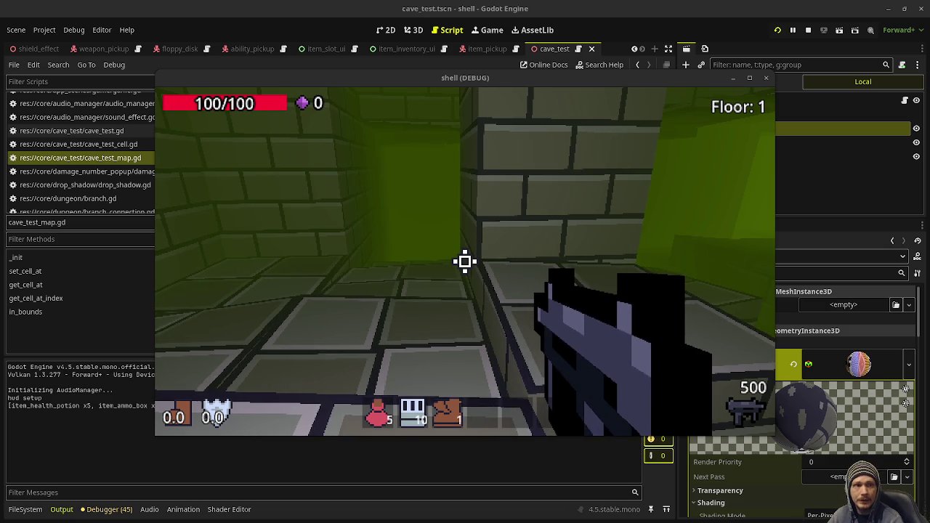
key("alt+Tab")
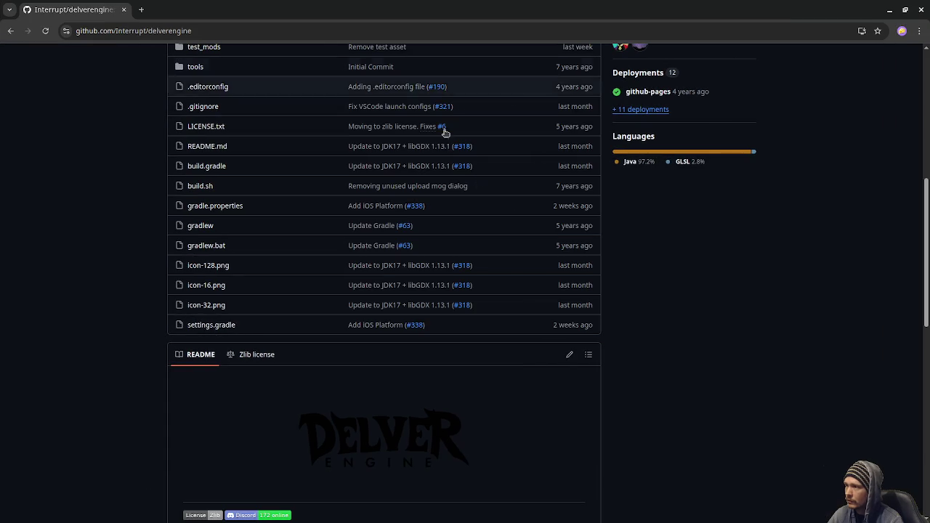
Scroll through the delverengine README and back to the file list, then close the browser
scroll(461, 305, "up", 3)
scroll(460, 301, "up", 3)
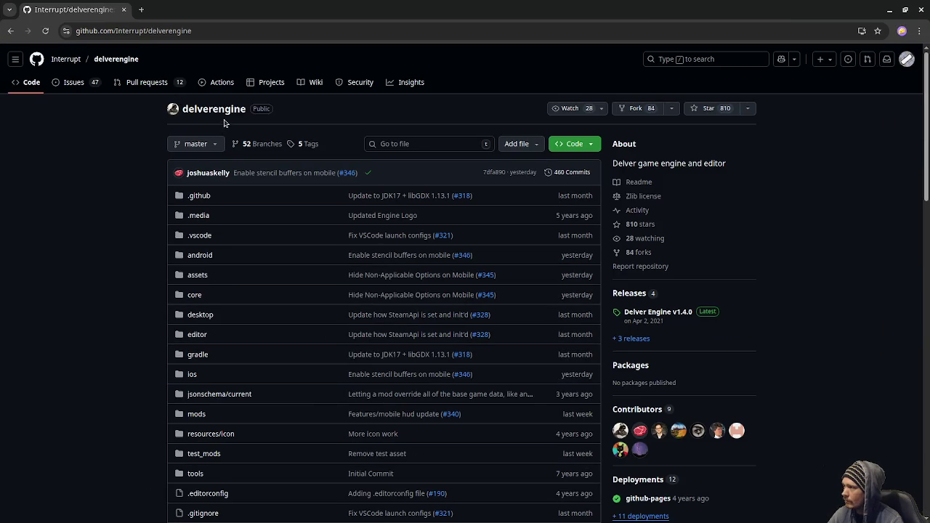
scroll(301, 290, "down", 15)
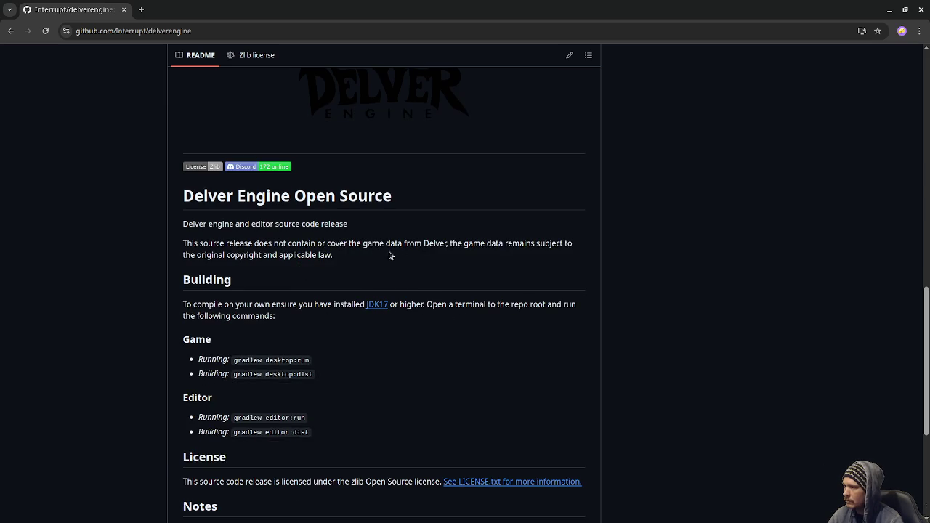
scroll(306, 286, "down", 3)
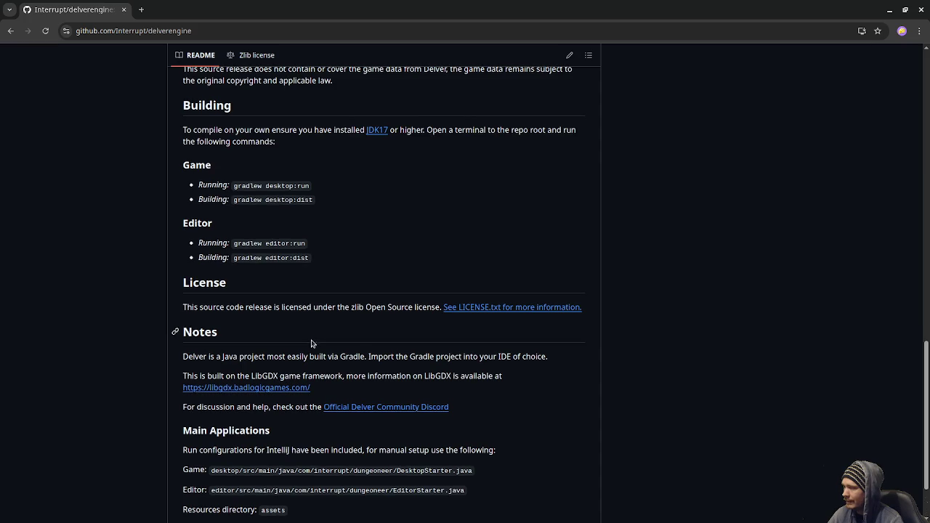
scroll(356, 345, "up", 10)
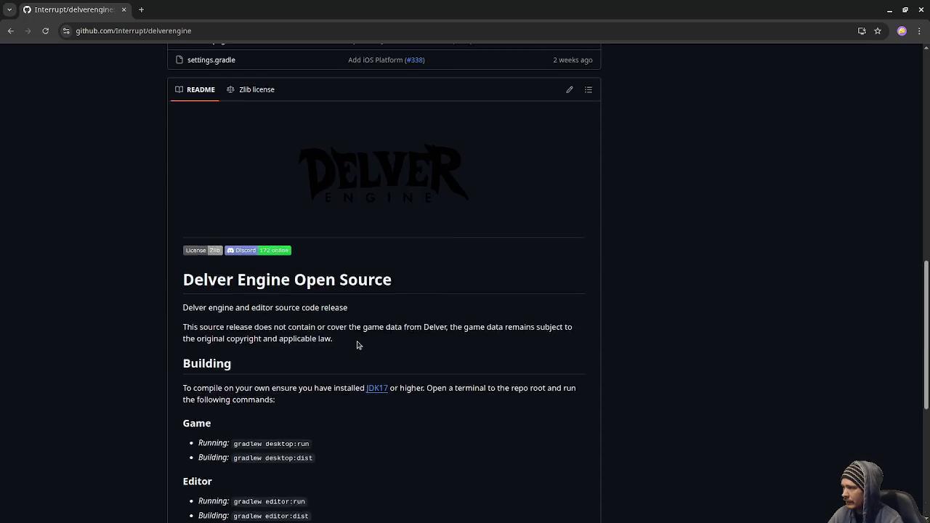
scroll(358, 345, "up", 2)
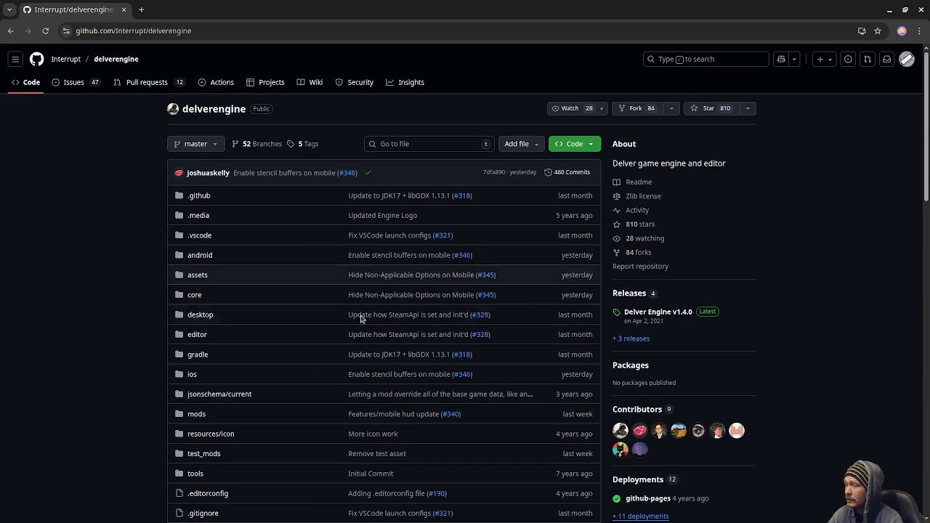
scroll(342, 363, "down", 4)
scroll(317, 363, "down", 12)
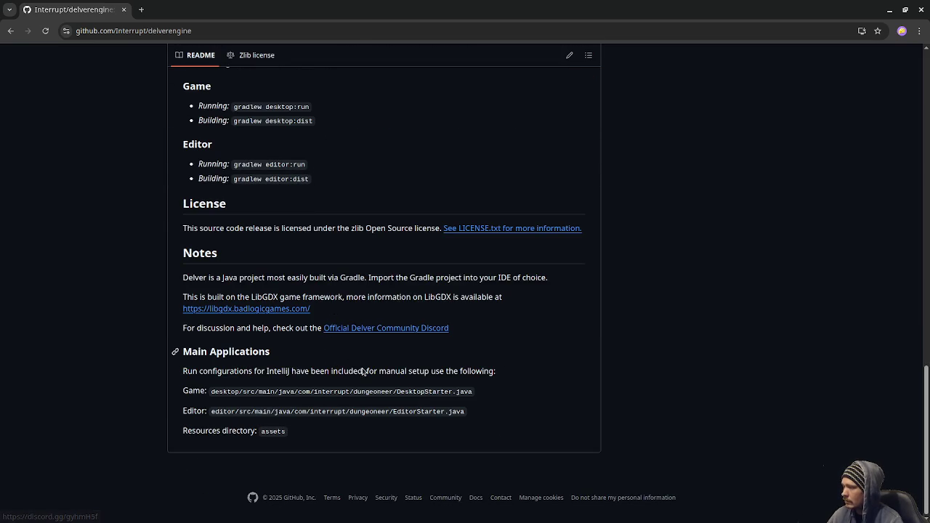
scroll(383, 388, "up", 1)
scroll(384, 388, "up", 15)
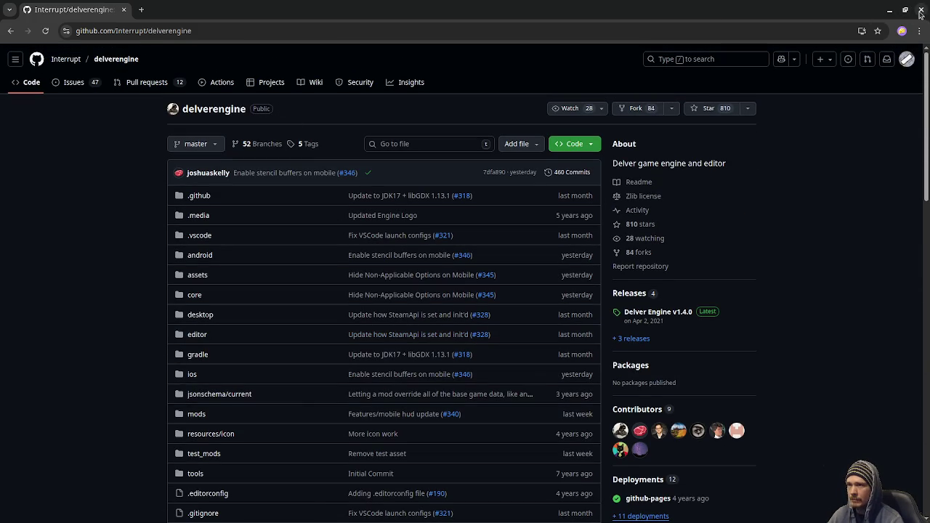
left_click(920, 14)
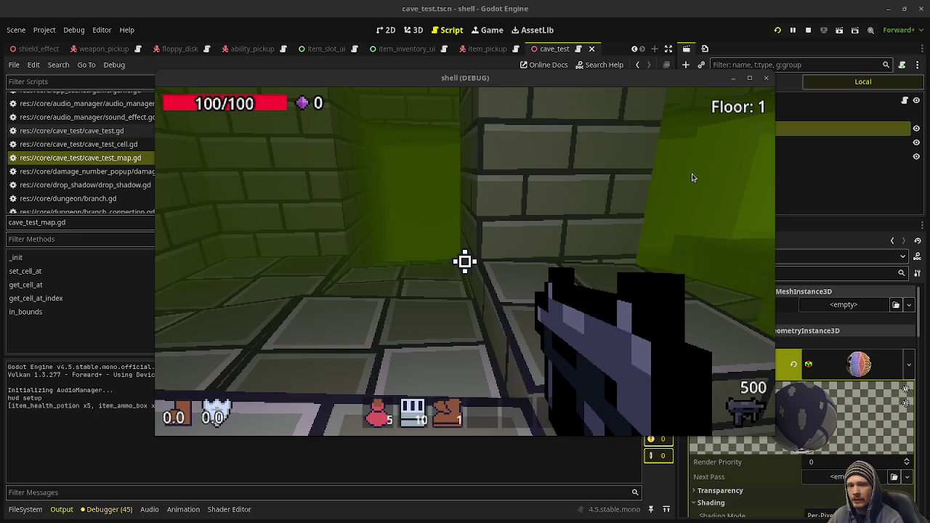
Fire a shot and walk the brick cave toward the green-lit corridor, then switch to the browser
left_click(436, 230)
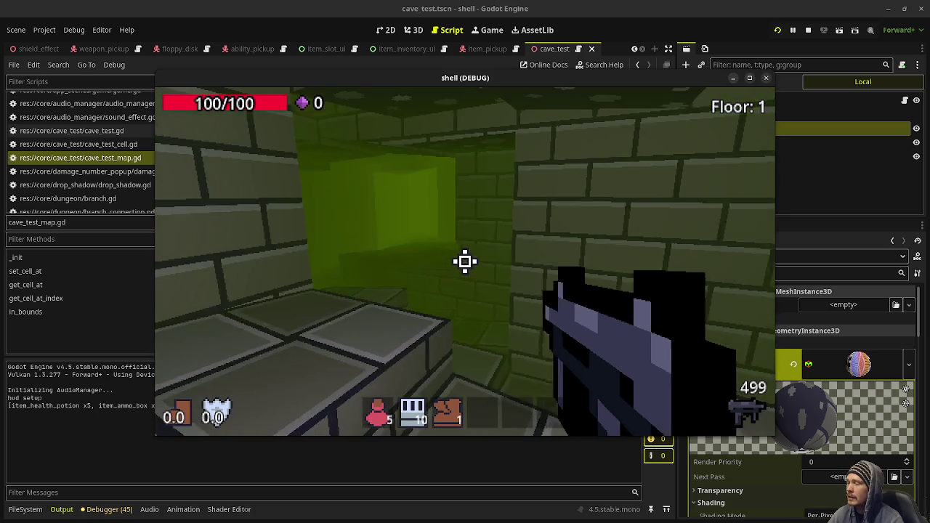
key("w")
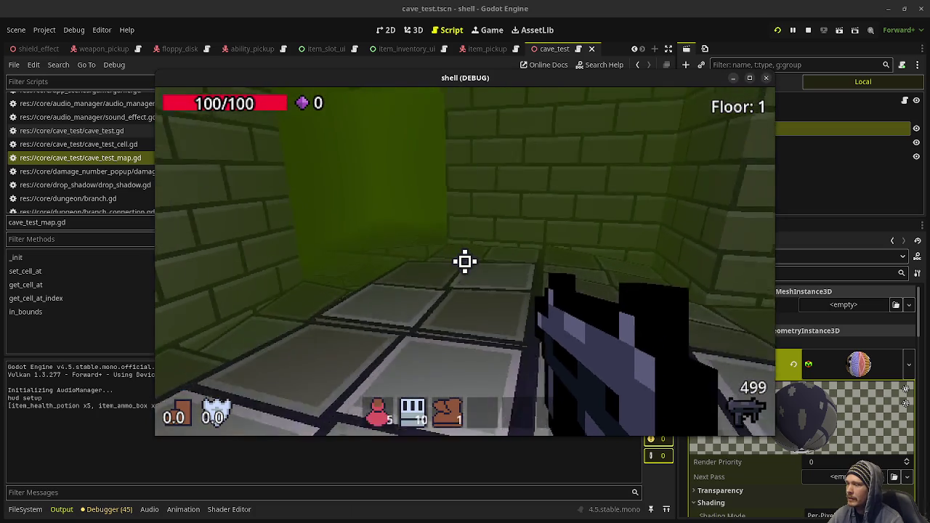
key("w")
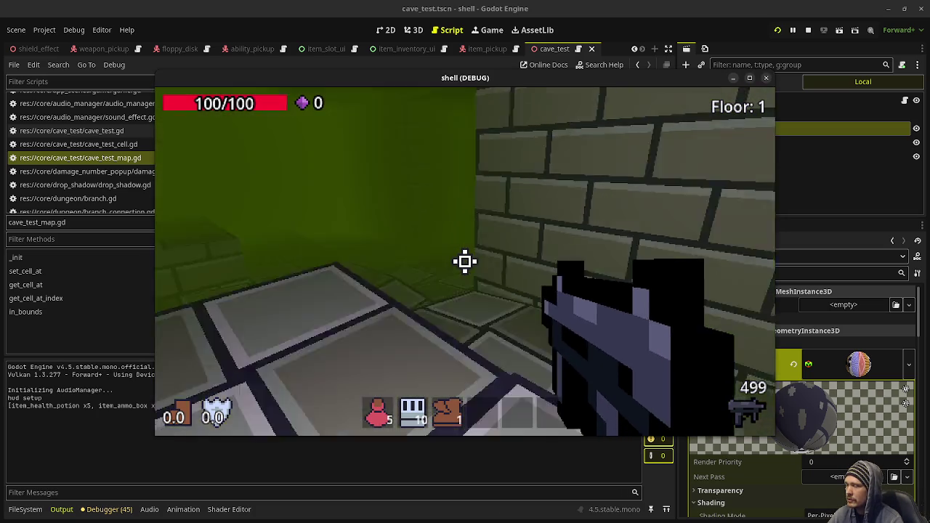
key("w")
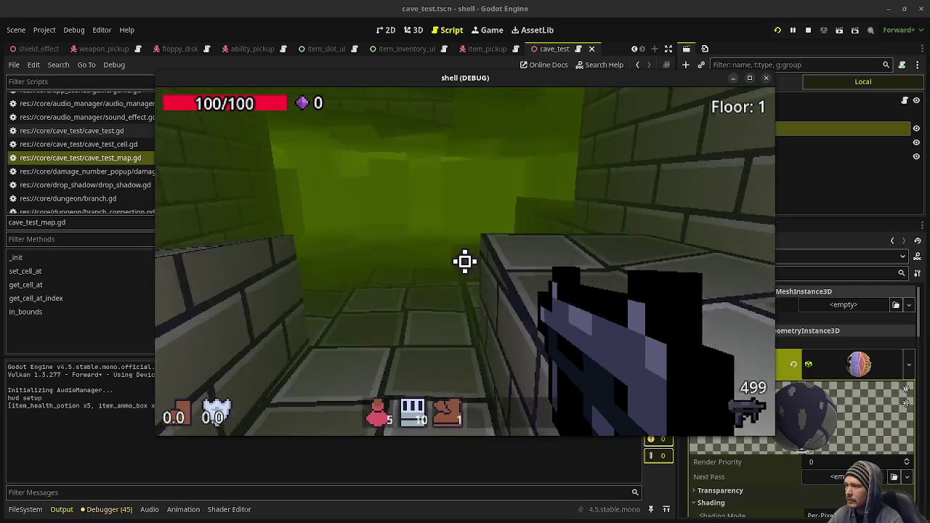
key("w")
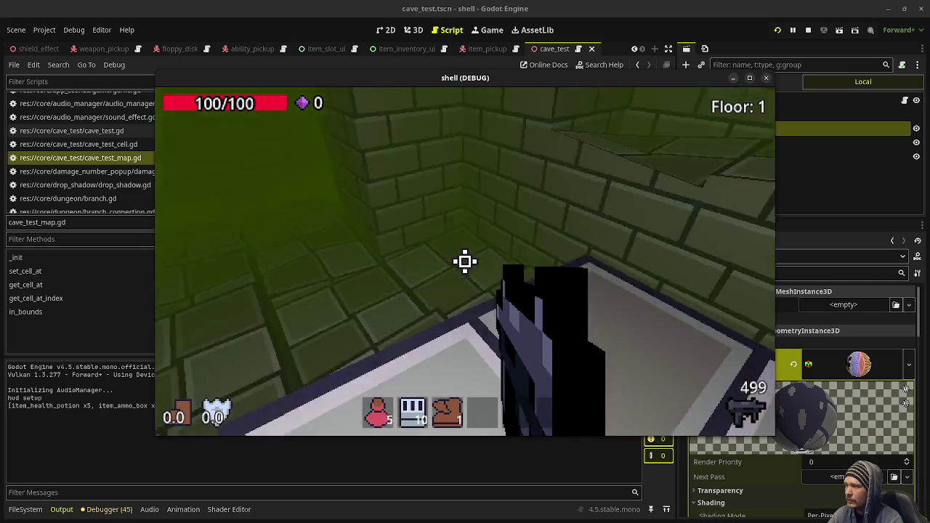
key("w")
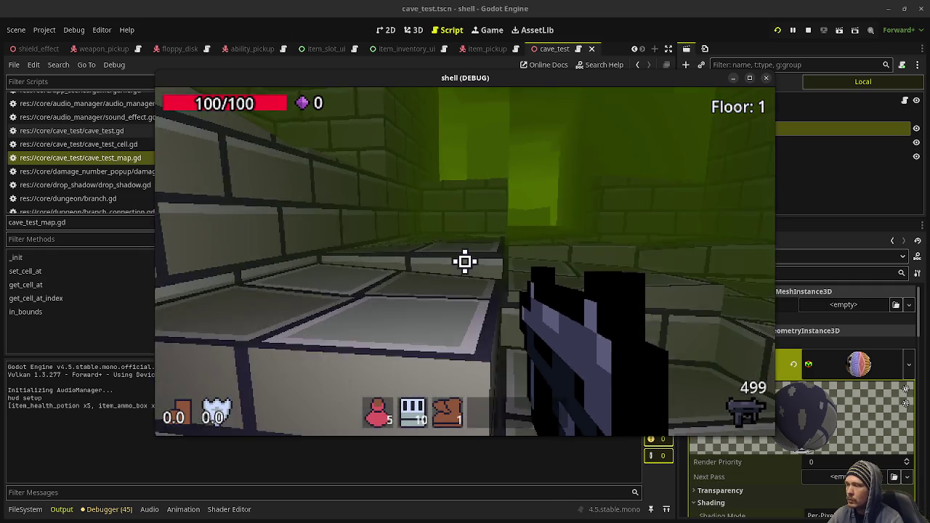
key("w")
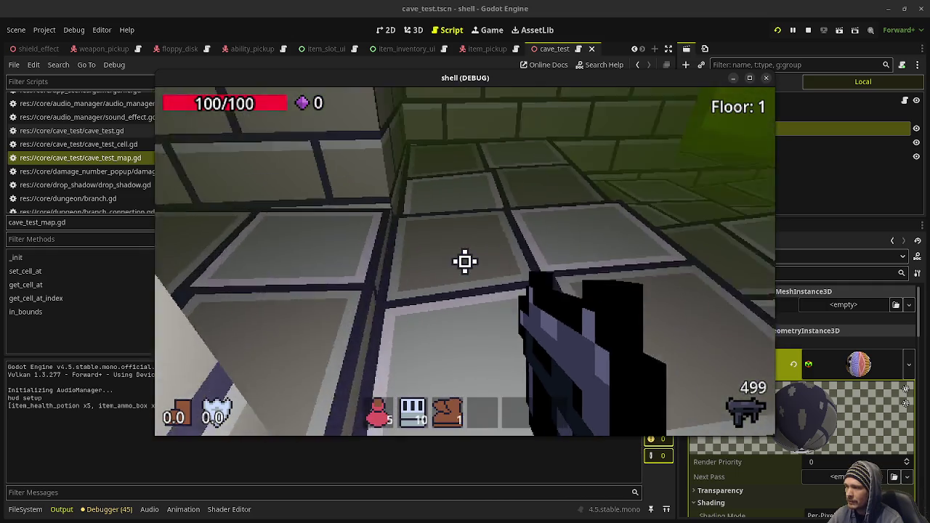
key("w")
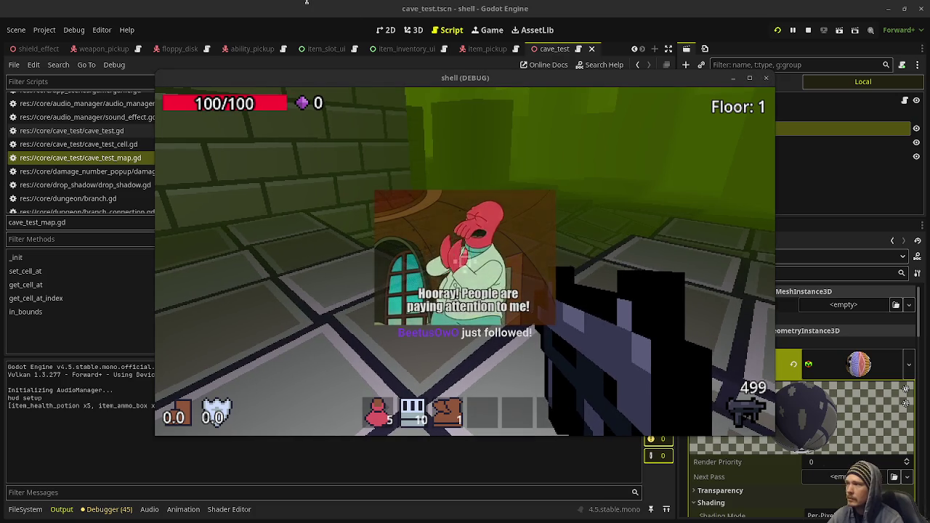
key("alt+Tab")
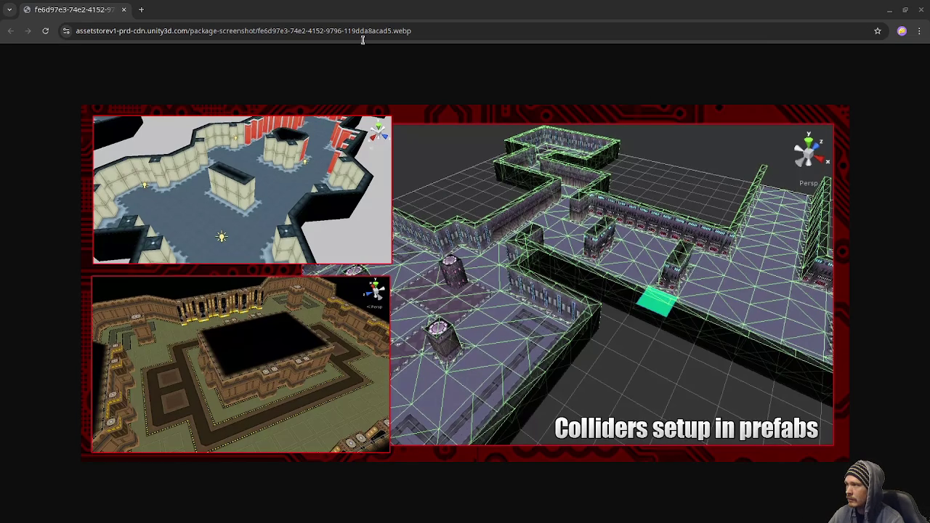
Merge the pixel-art cave screenshot tab in, compare it with the Unity colliders screenshot, then detach it
left_click_drag(348, 15, 103, 15)
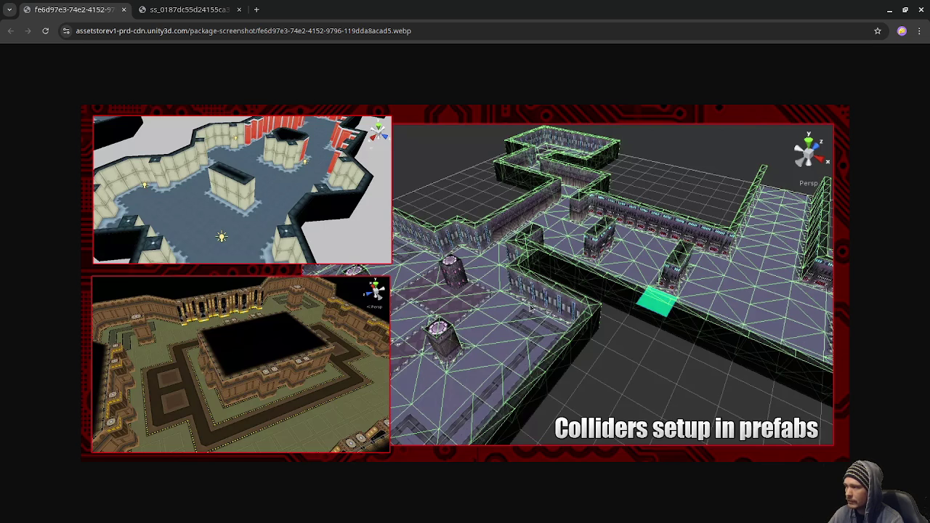
left_click(199, 10)
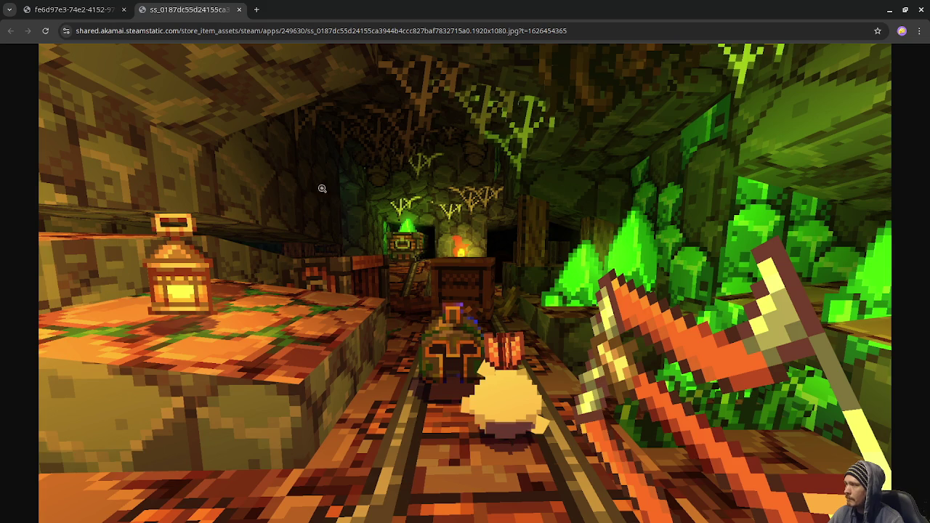
left_click(73, 10)
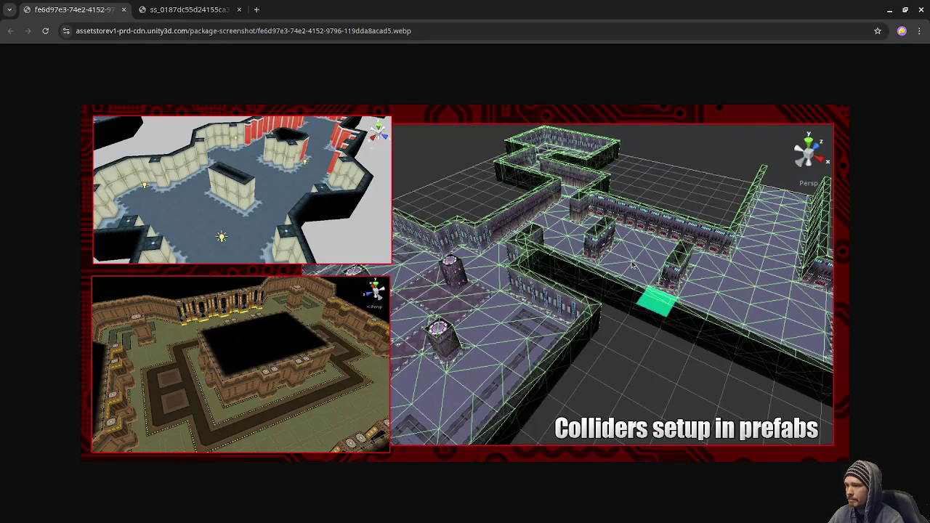
left_click(193, 11)
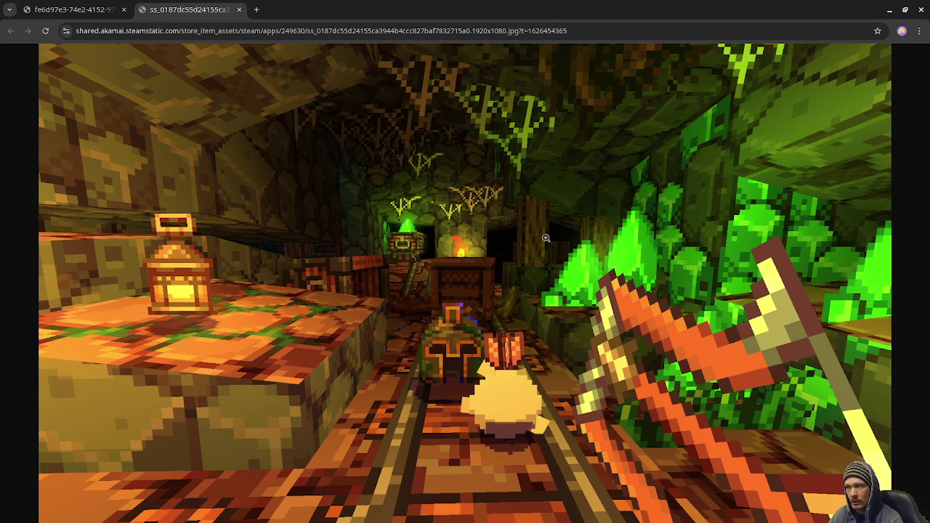
mouse_move(184, 13)
left_mouse_down()
mouse_move(777, 10)
mouse_move(921, 20)
left_mouse_up()
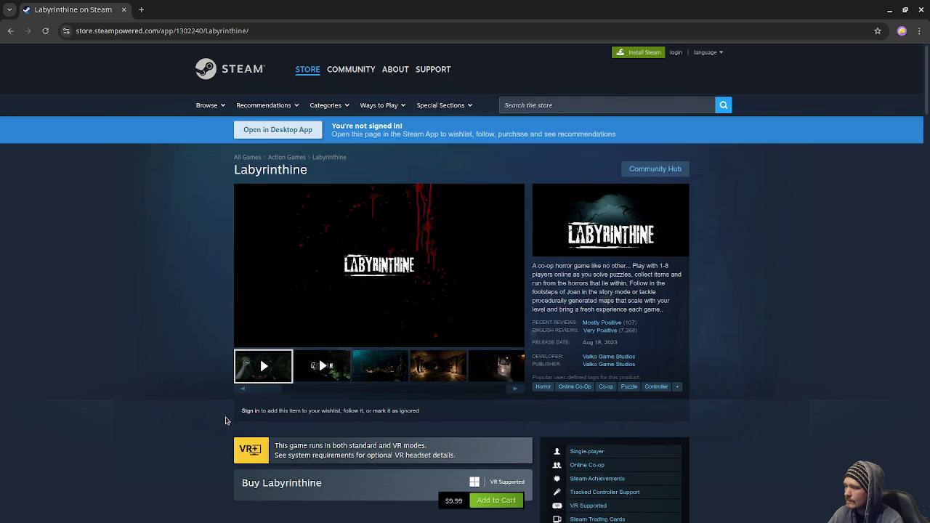
Browse Labyrinthine's store screenshots, including the Stay Away sign and green forest images
scroll(225, 421, "down", 2)
scroll(225, 421, "down", 3)
scroll(225, 420, "up", 5)
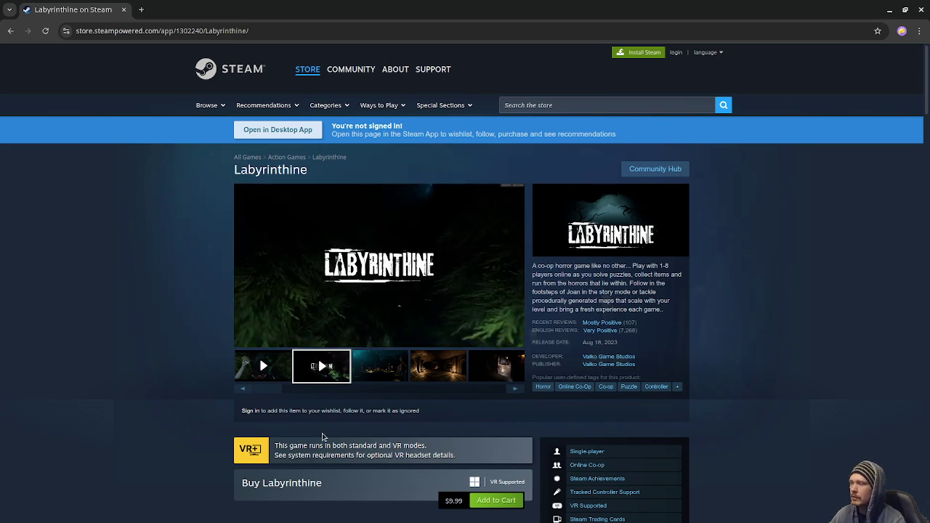
left_click(440, 372)
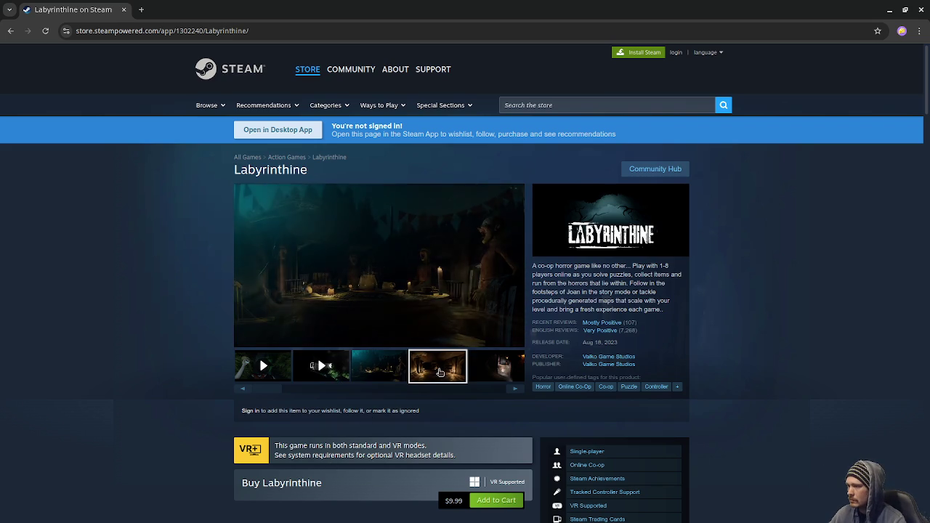
left_click(515, 388)
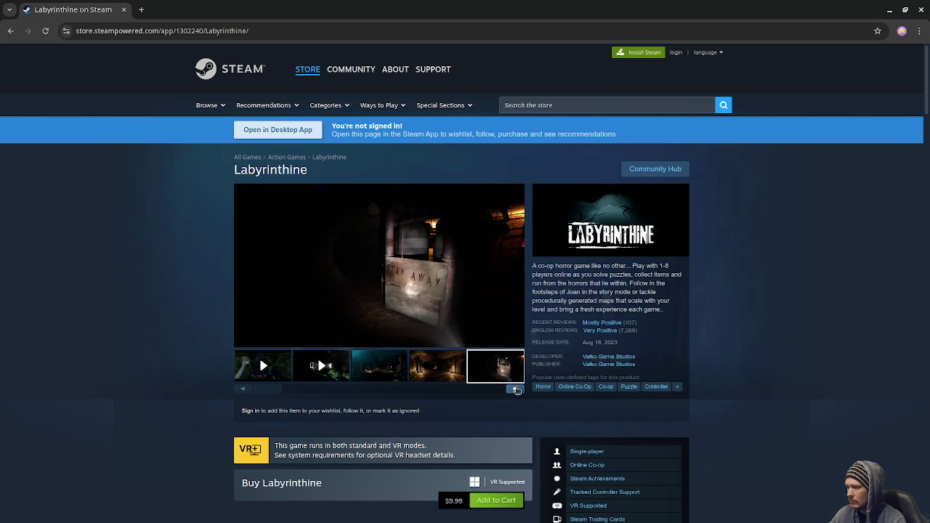
left_click(516, 389)
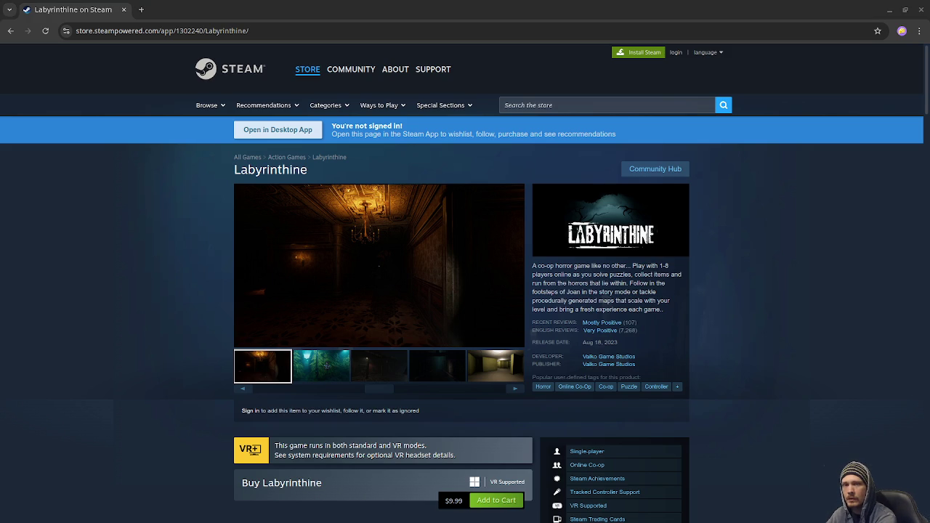
left_click(327, 366)
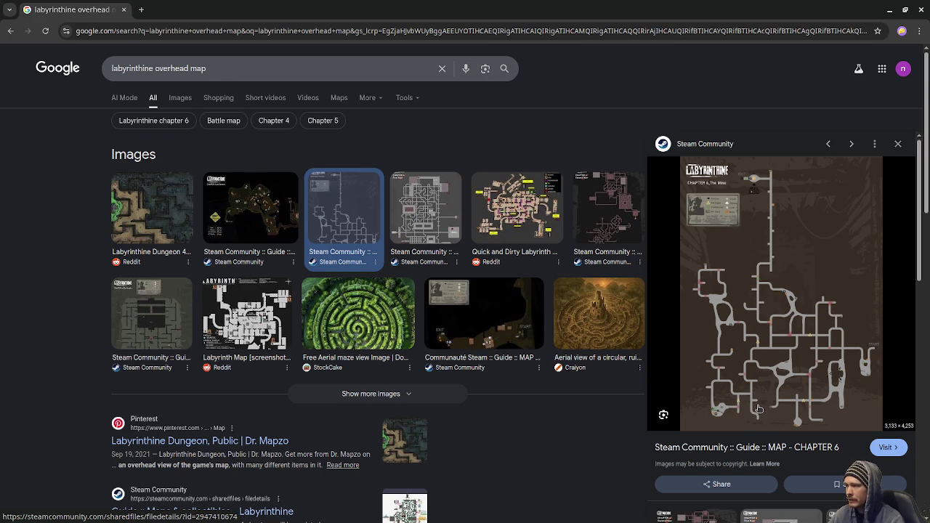
Preview the Chapter 4, Chapter 4 second floor and red Minoan Labyrinth Guide maps, then close the results
left_click(432, 225)
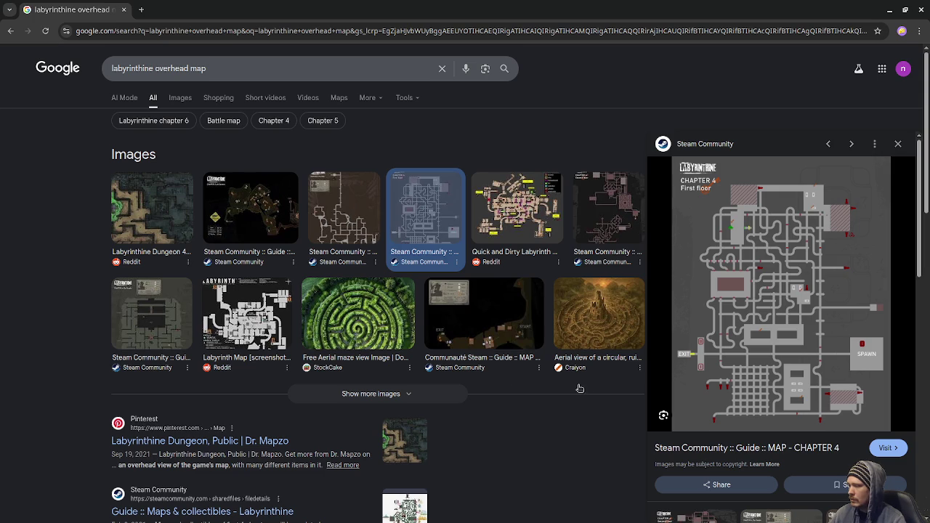
scroll(713, 374, "down", 5)
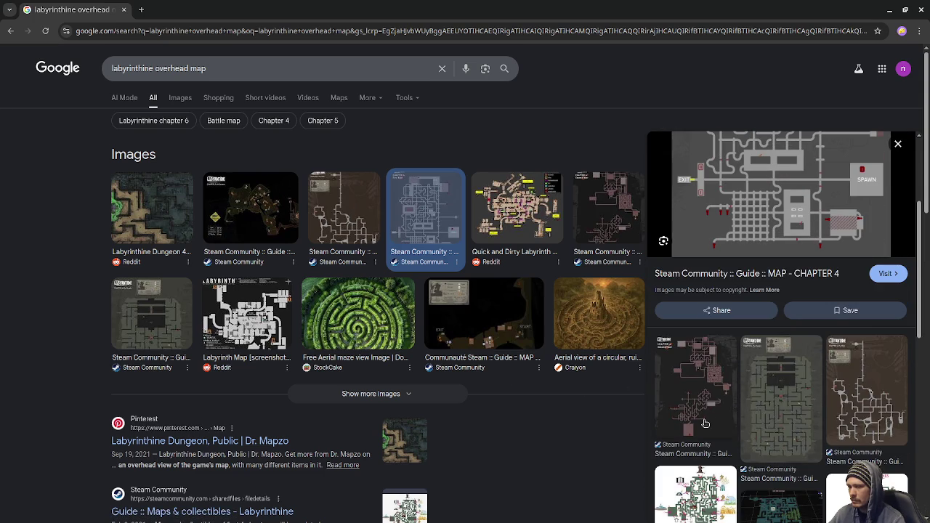
left_click(705, 423)
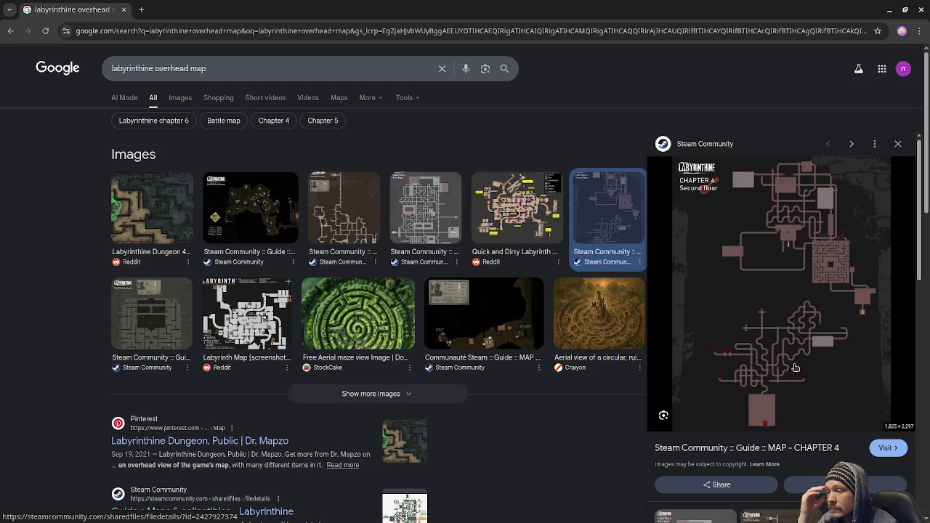
scroll(778, 380, "down", 2)
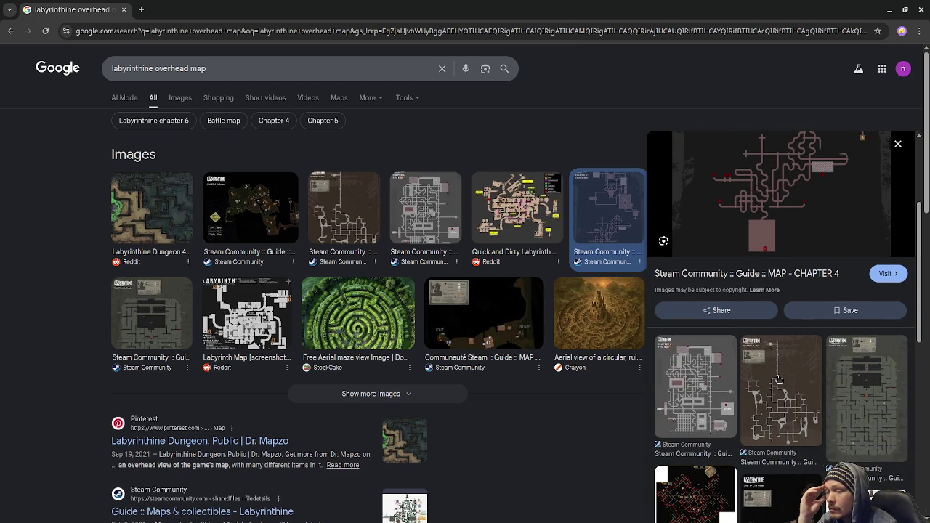
scroll(777, 379, "down", 1)
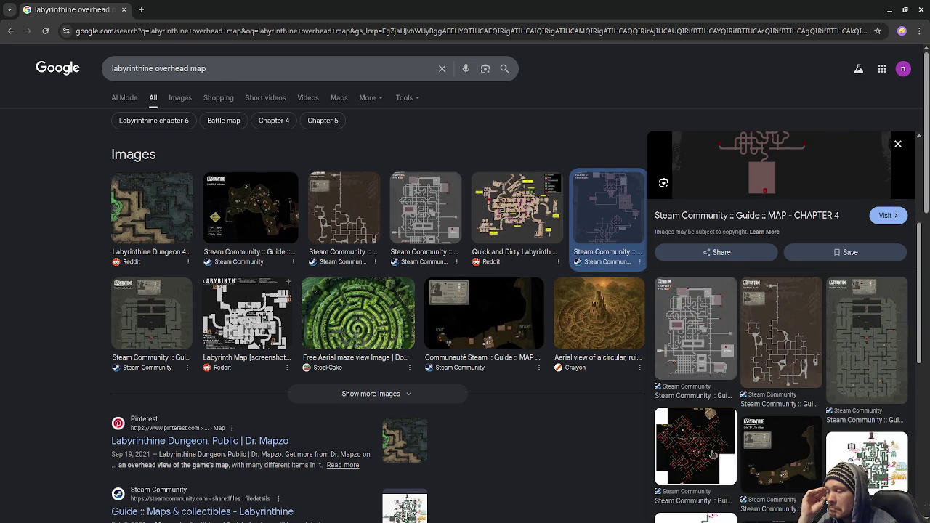
left_click(713, 454)
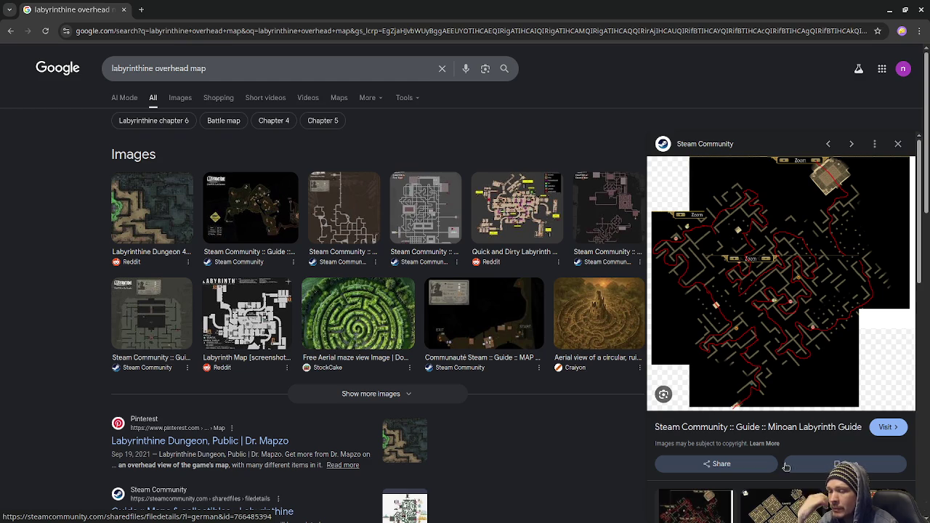
scroll(783, 458, "down", 2)
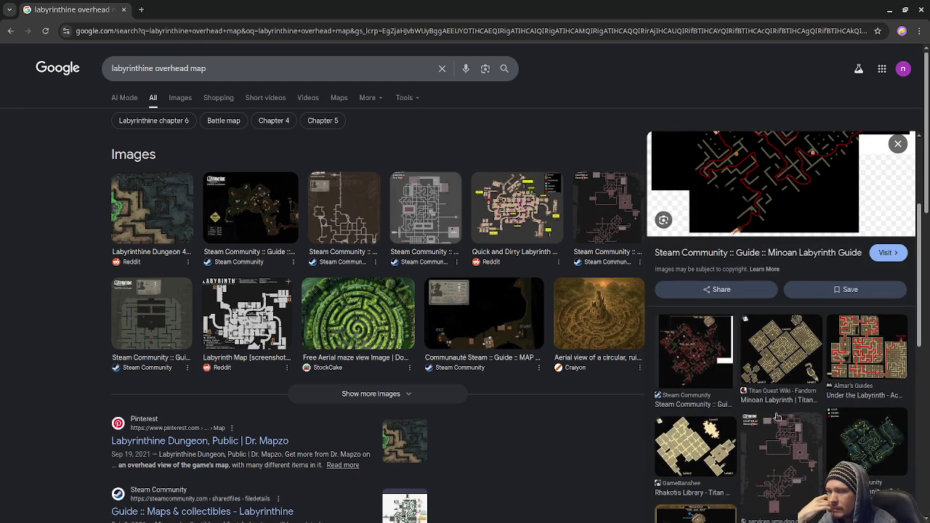
scroll(779, 418, "up", 2)
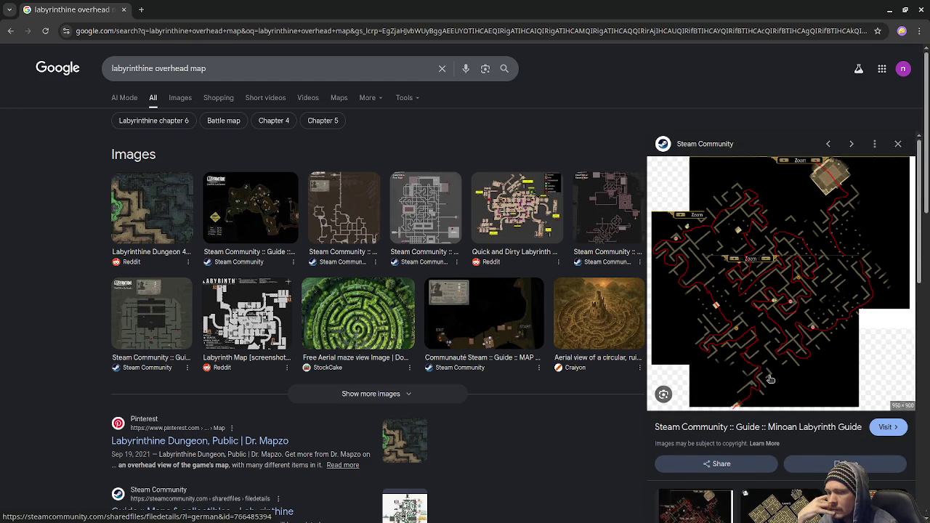
scroll(770, 378, "down", 5)
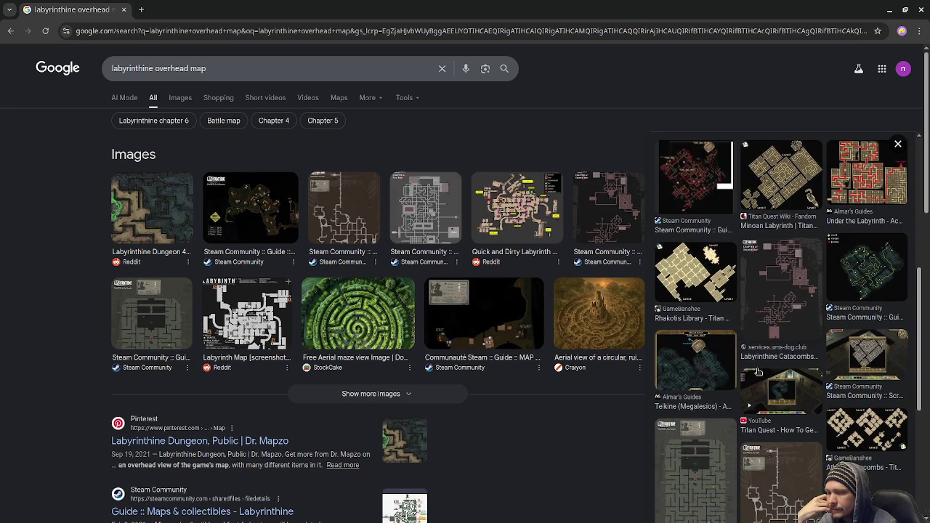
left_click(124, 9)
Scroll down the Labyrinthine store page and expand the full game description with READ MORE
scroll(174, 283, "down", 3)
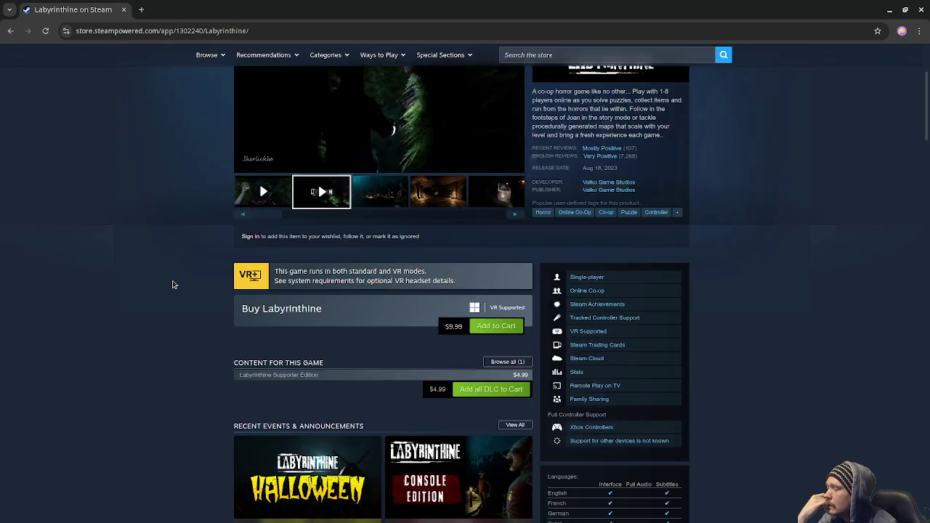
scroll(173, 284, "down", 6)
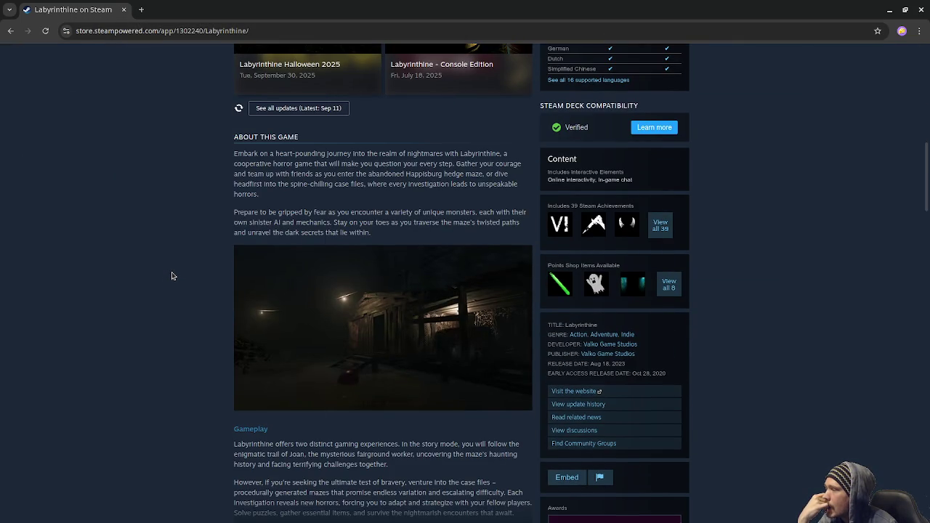
scroll(172, 276, "down", 3)
left_click(525, 356)
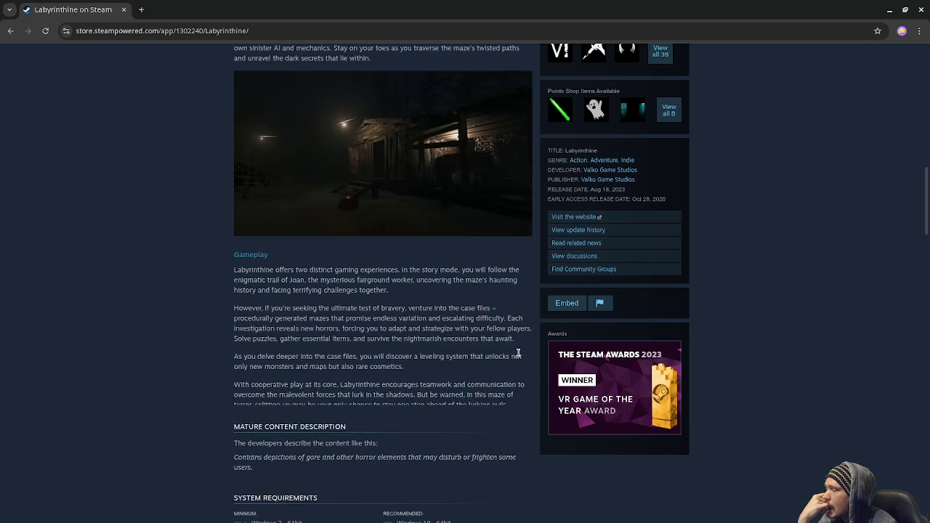
Read through the expanded description, scroll back up, and close the browser to return to Godot
scroll(436, 343, "down", 3)
scroll(437, 343, "down", 3)
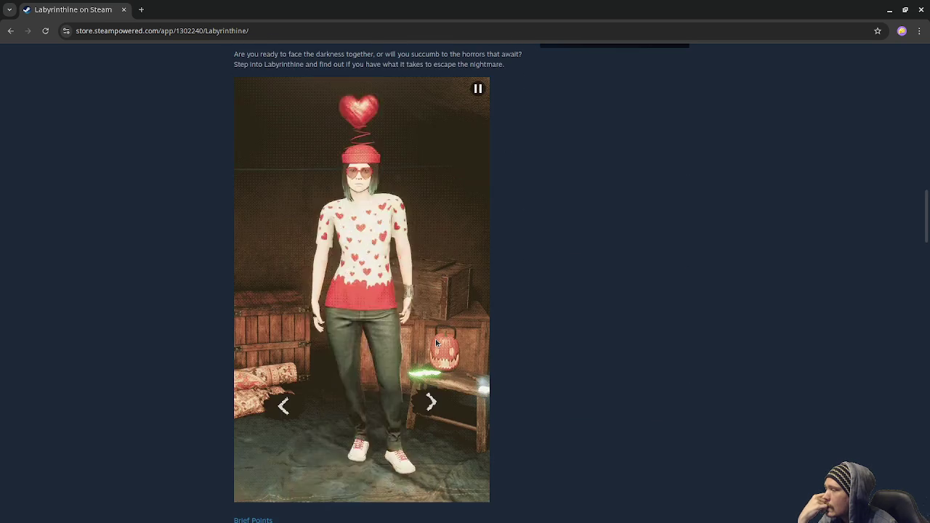
scroll(437, 343, "down", 2)
scroll(436, 343, "down", 3)
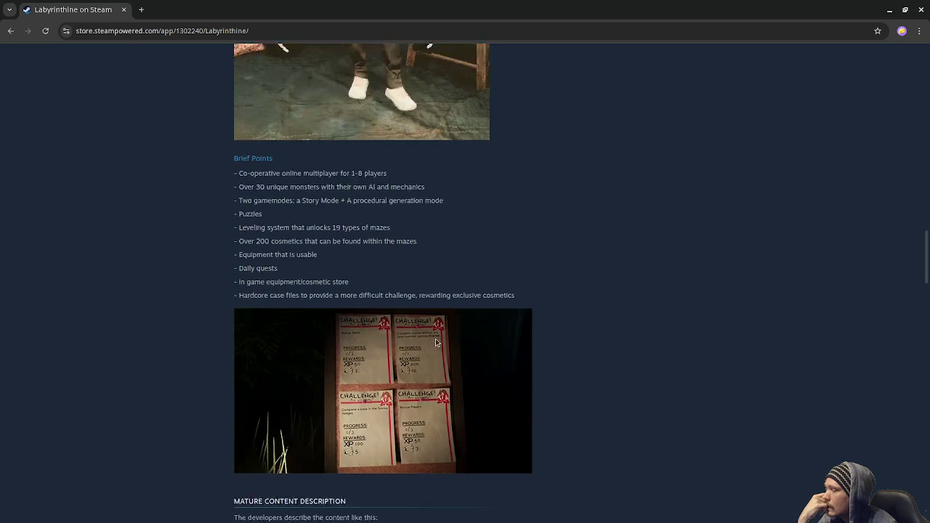
scroll(436, 343, "down", 4)
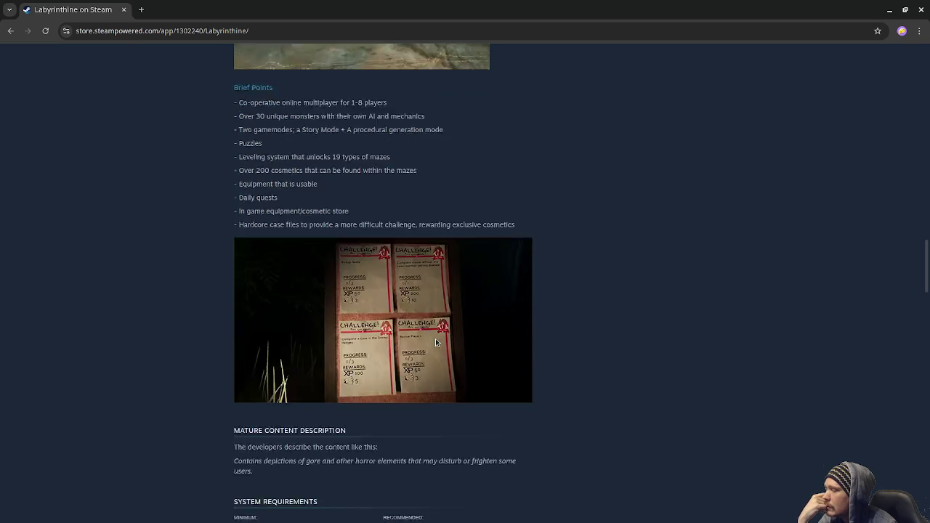
scroll(436, 343, "up", 3)
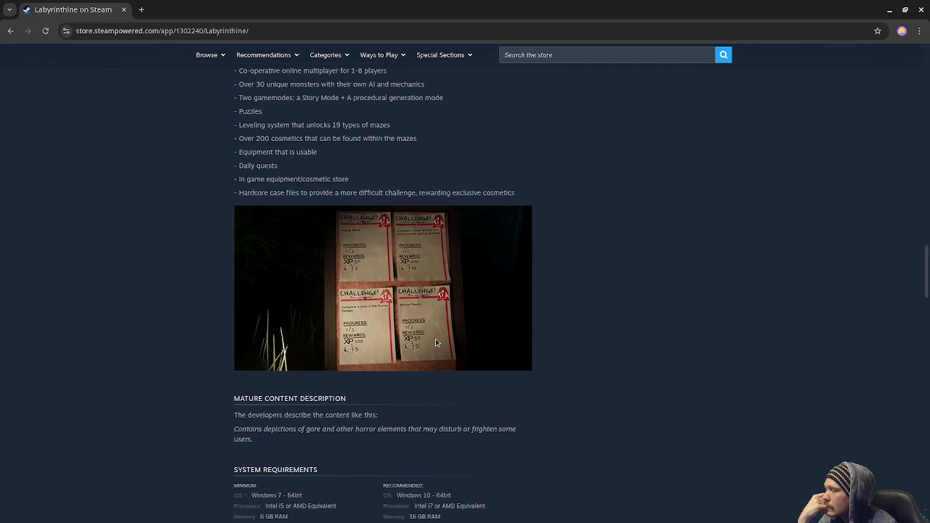
scroll(436, 343, "down", 6)
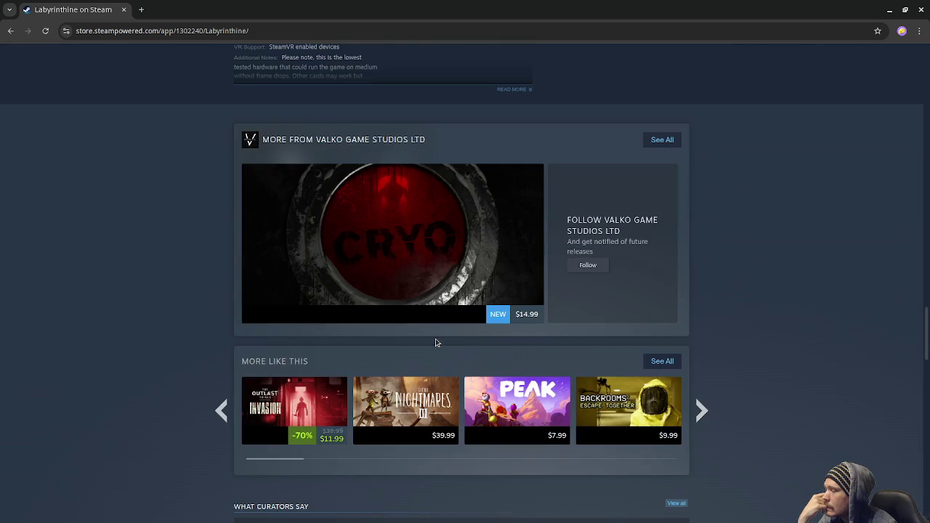
scroll(436, 343, "down", 3)
scroll(436, 342, "up", 7)
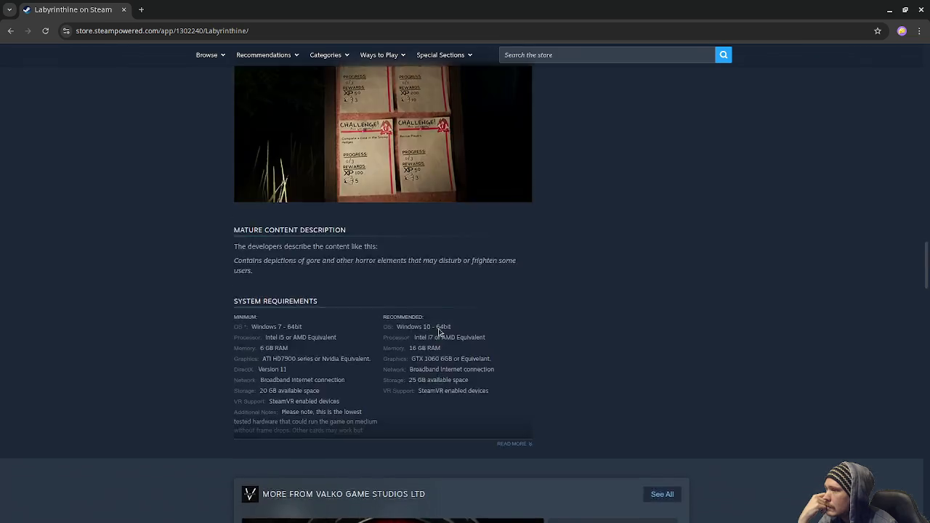
scroll(438, 332, "up", 15)
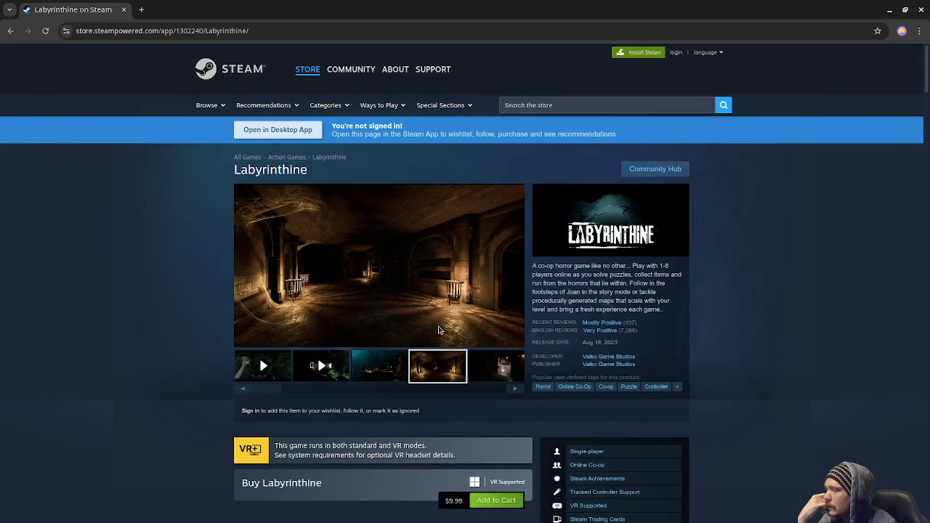
mouse_move(609, 326)
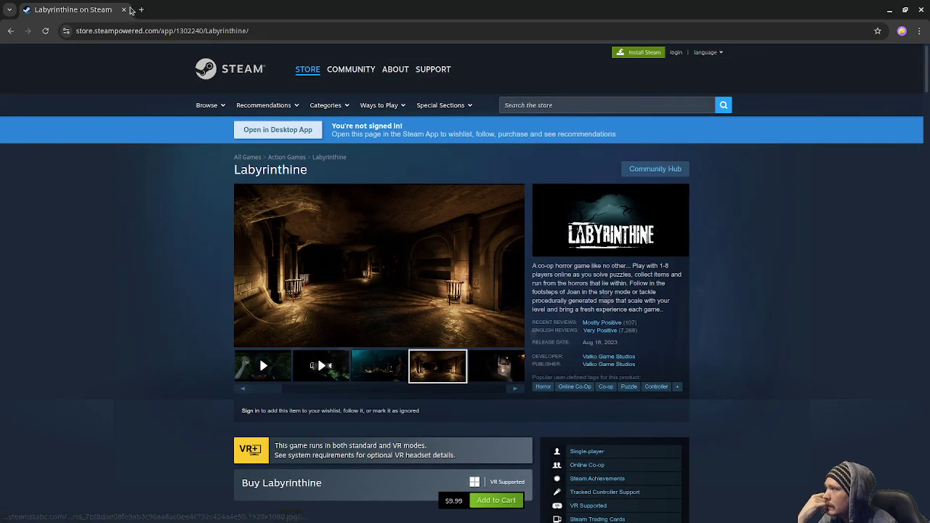
left_click(124, 10)
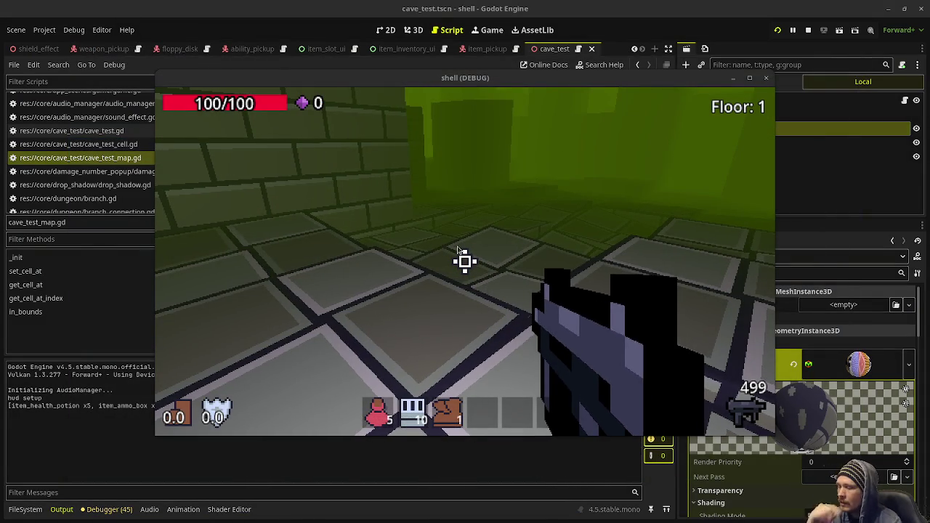
Fire one more shot (ammo 498), walk toward the green brick corner, release the mouse and stop the game
left_click(465, 262)
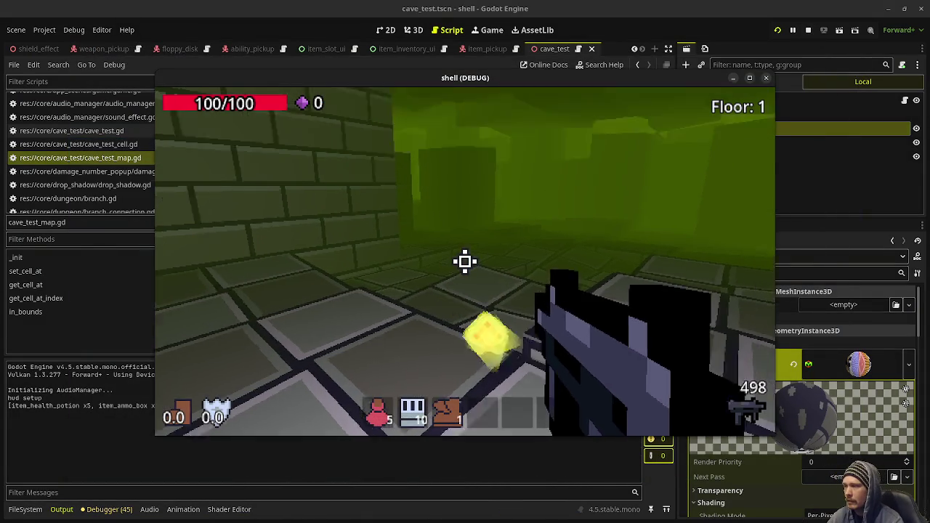
key("w")
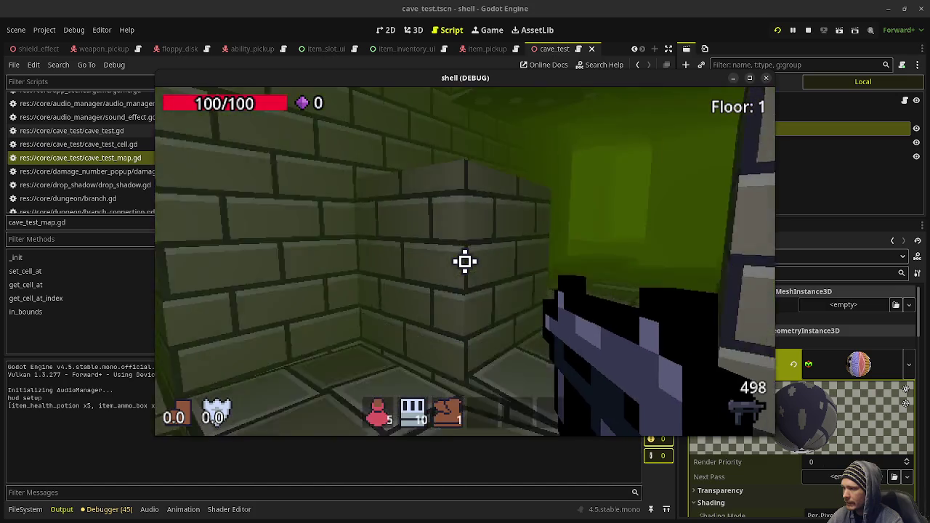
key("w")
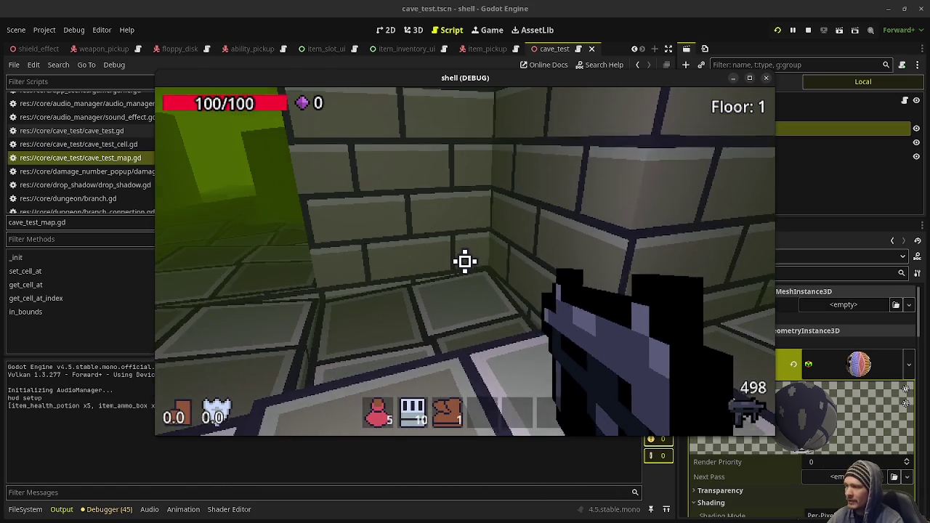
key("Escape")
left_click(807, 32)
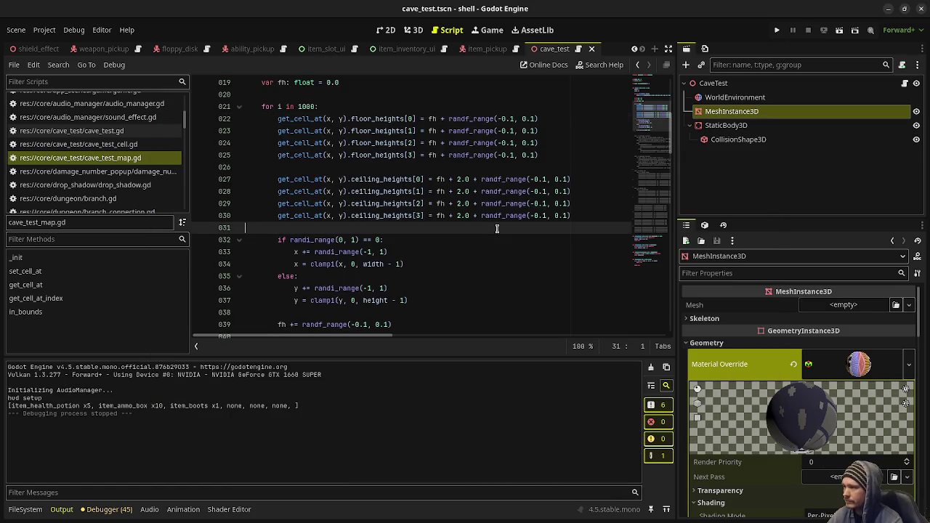
From the FileSystem dock, open the res:// folder via its Open in File Manager action
left_click(24, 509)
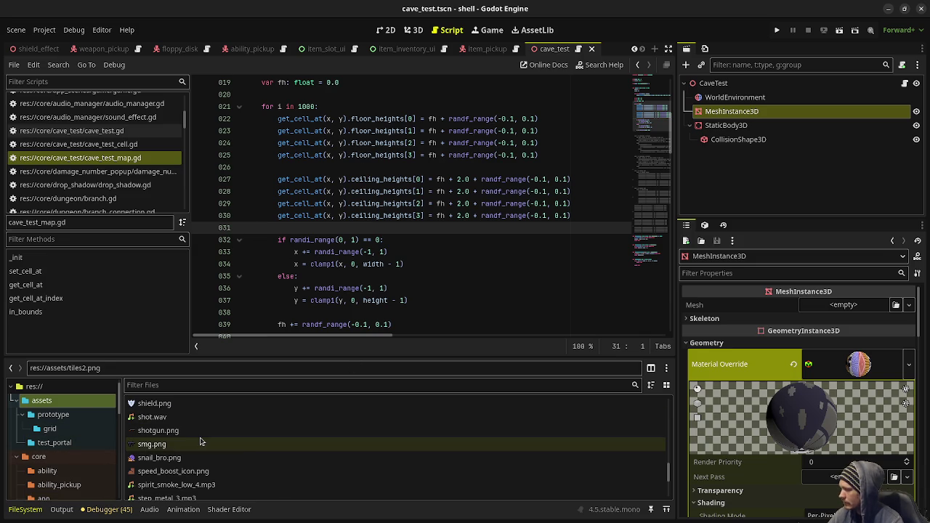
mouse_move(201, 442)
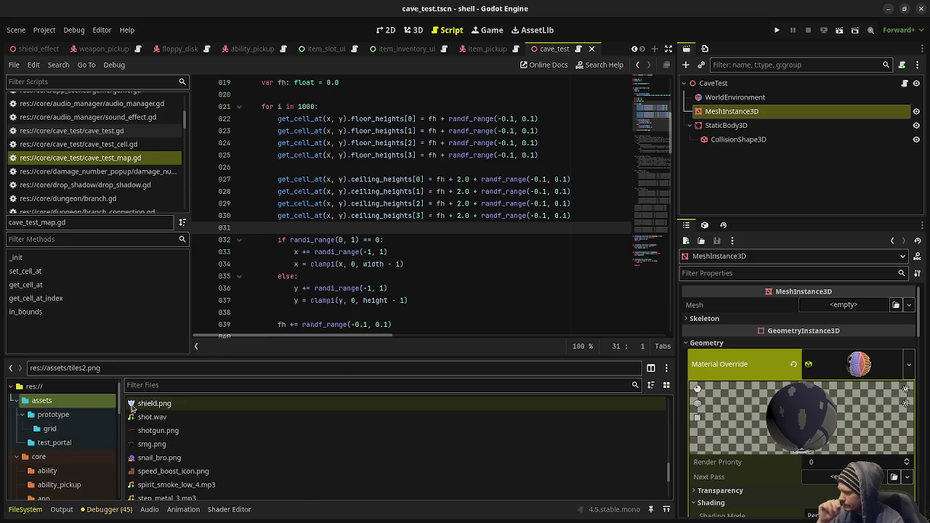
right_click(51, 381)
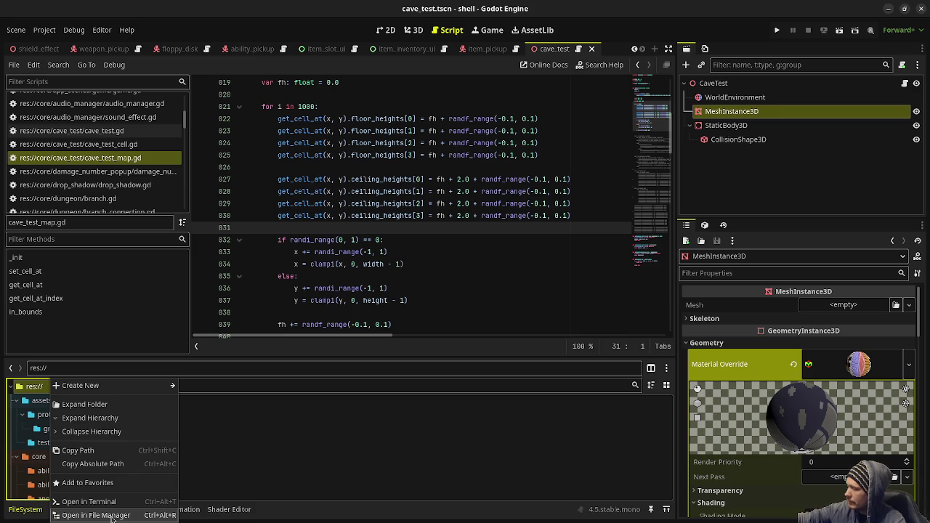
left_click(96, 515)
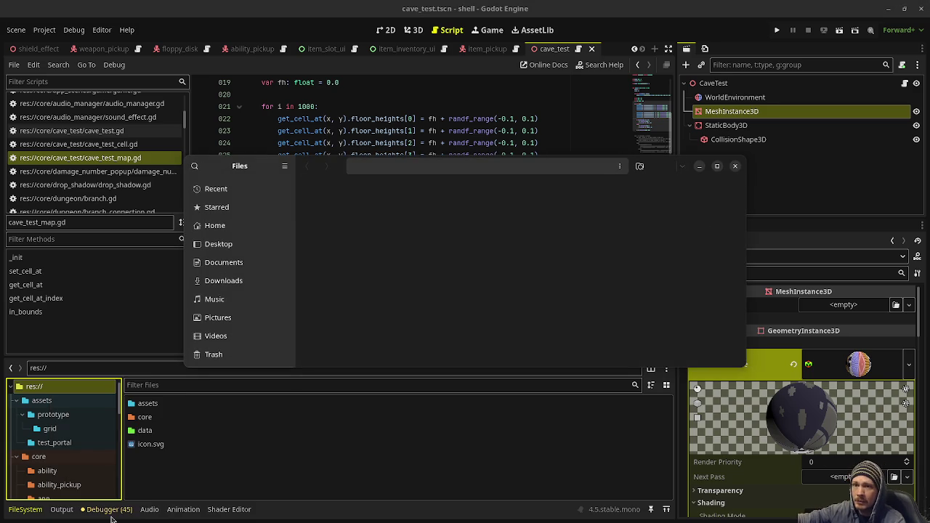
Go up to the 'shell' folder in Files and open it with Visual Studio Code
left_click(569, 166)
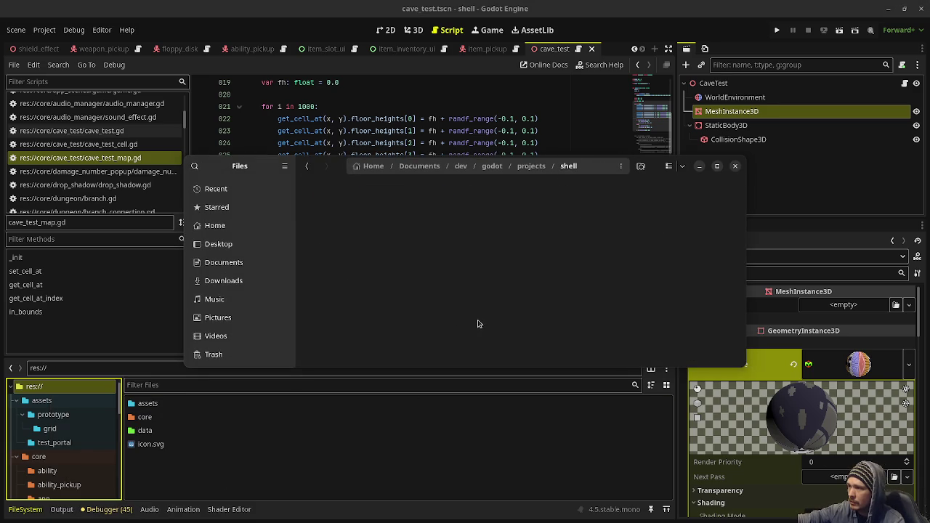
right_click(480, 284)
key("Escape")
scroll(486, 298, "down", 15)
scroll(486, 298, "down", 3)
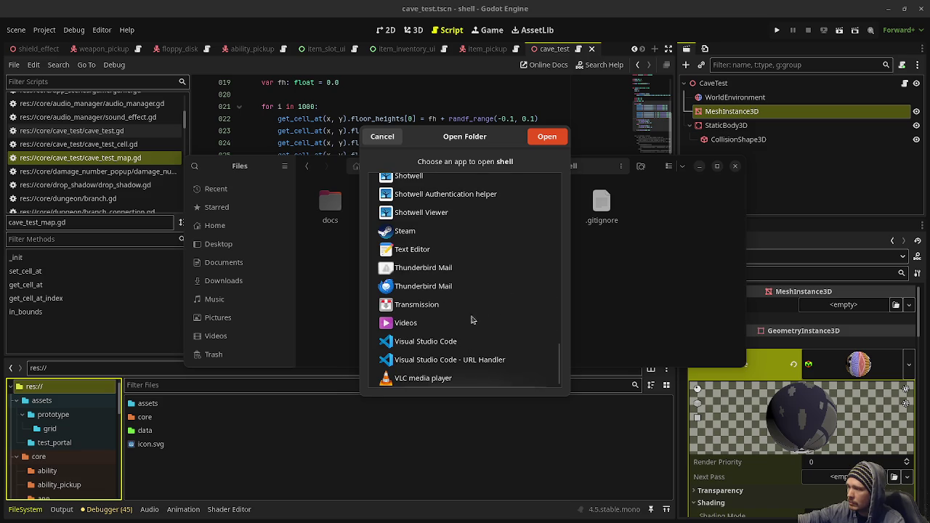
left_click(472, 339)
left_click(546, 136)
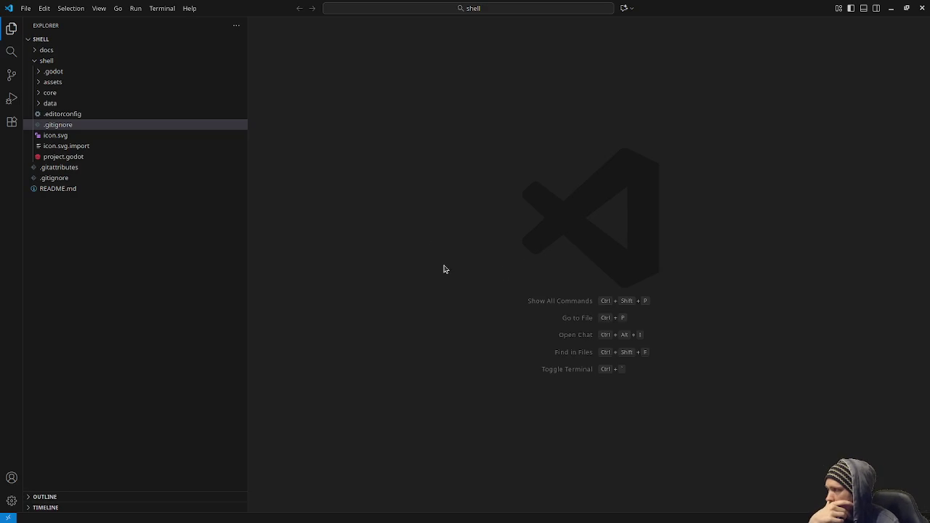
Check the 16 uncommitted changes on dev in Source Control, then close VS Code
left_click(10, 79)
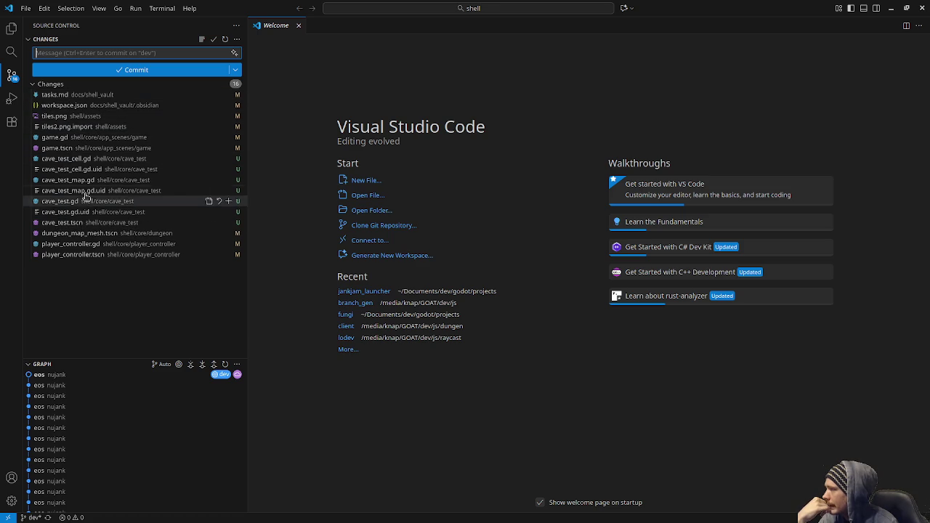
left_click(919, 8)
From a terminal in the shell folder, stage all changes, commit them as 'eos' and push to dev
right_click(483, 281)
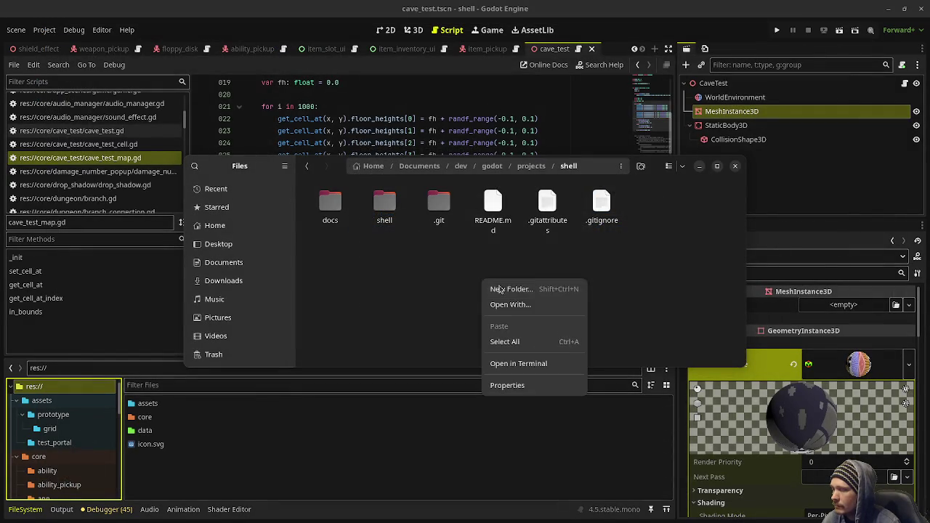
left_click(526, 362)
type("git add .")
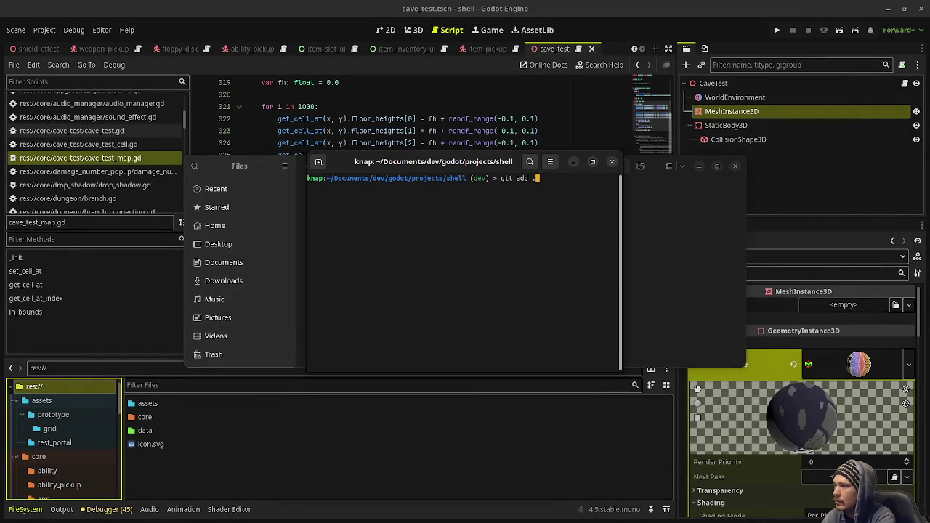
key("Return")
type("git commit -m \"eos")
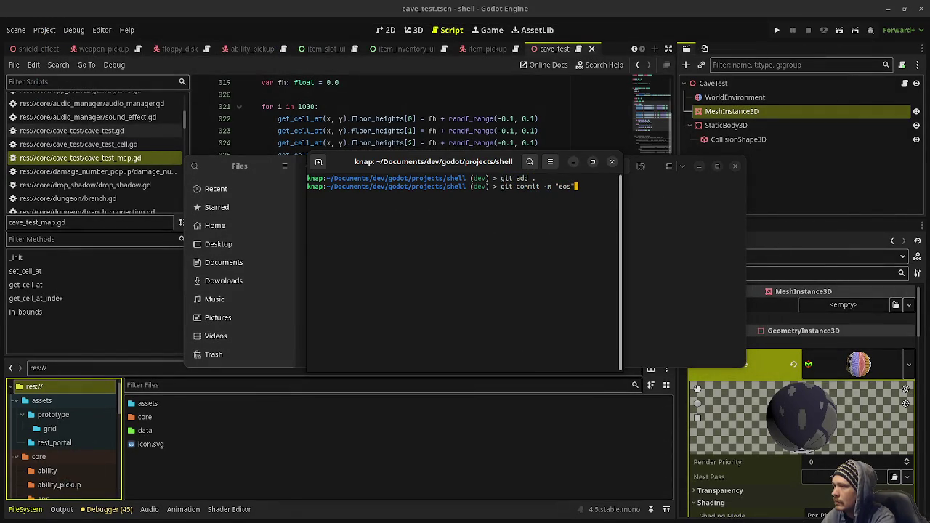
key("Return")
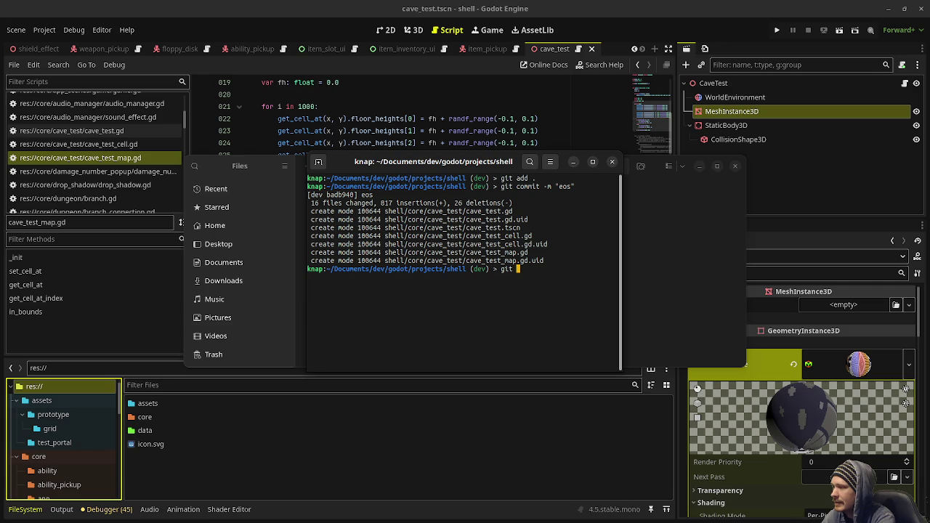
type("push")
key("Return")
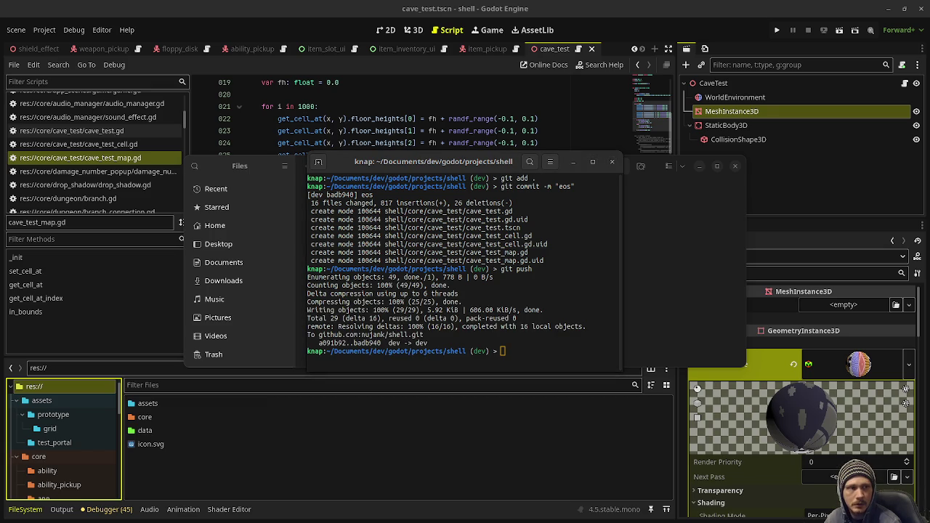
Close the Terminal and file manager windows
key("alt+Tab")
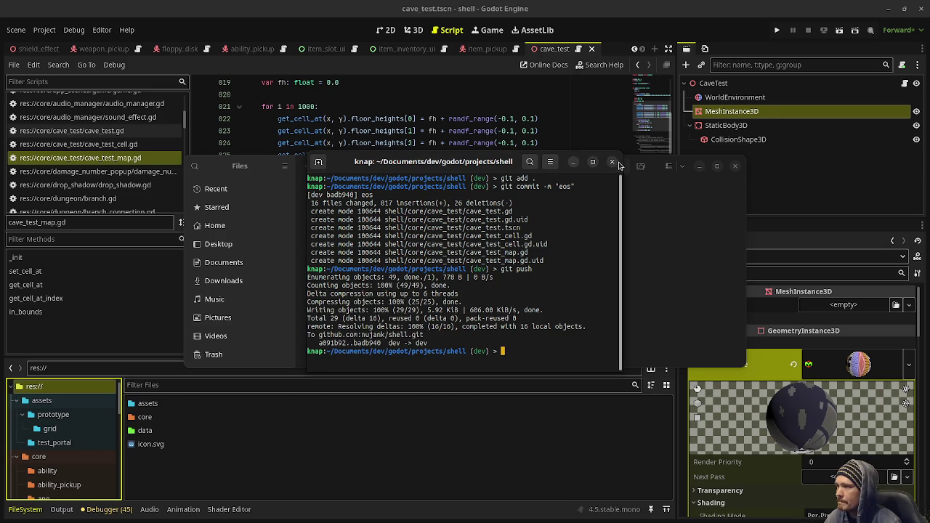
left_click(612, 161)
left_click(737, 166)
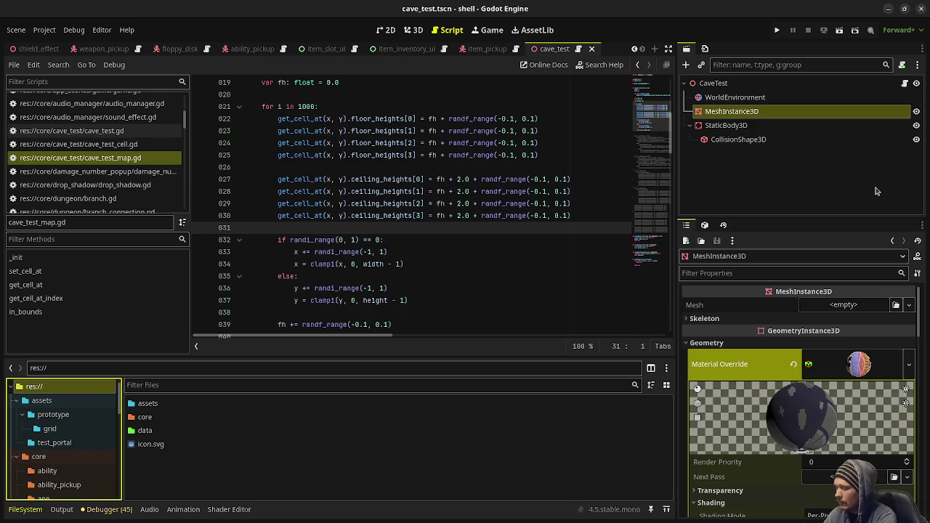
Create a new 1600×1600 sprite in Aseprite and maximize the window
key("super")
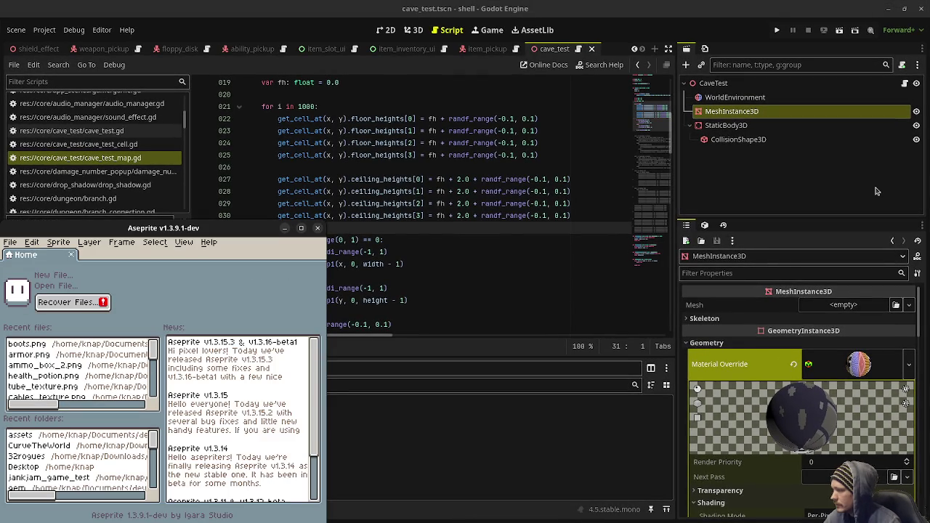
mouse_move(117, 229)
left_mouse_down()
mouse_move(425, 152)
mouse_move(372, 148)
left_mouse_up()
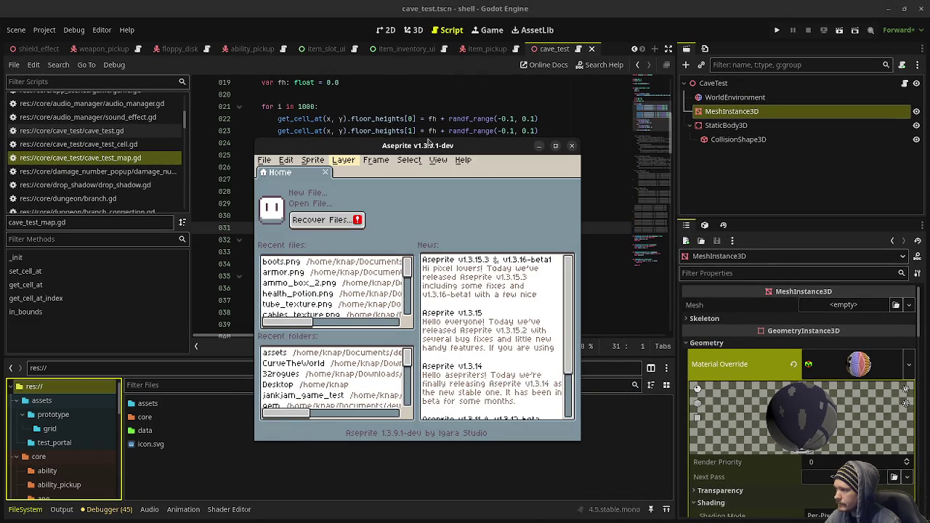
left_click(265, 160)
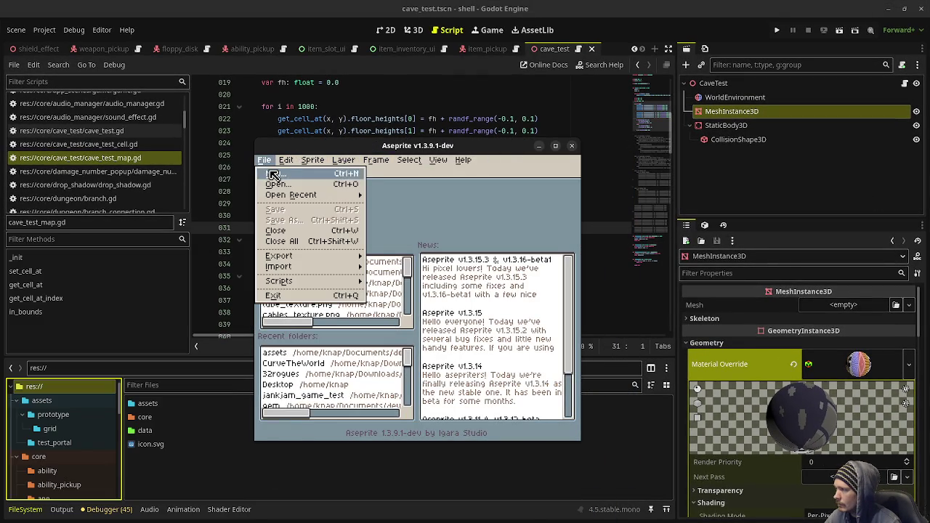
left_click(273, 176)
left_click(364, 387)
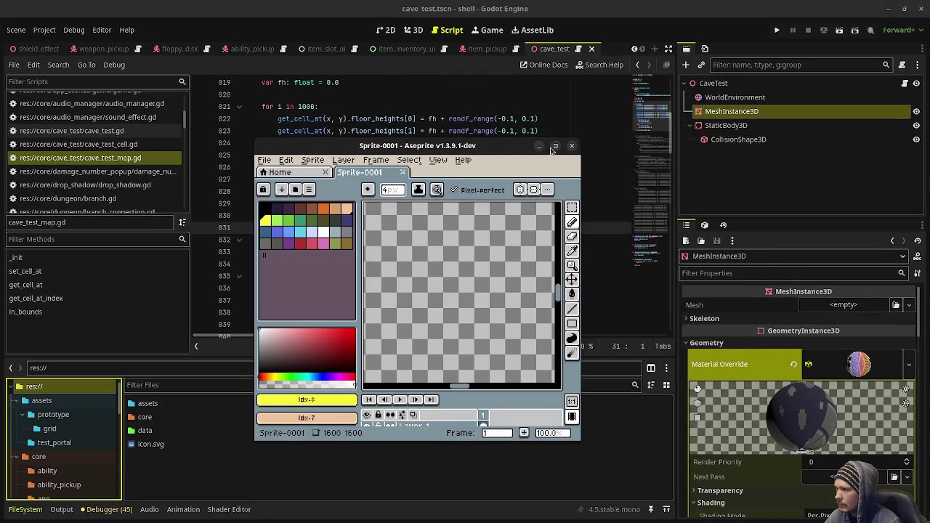
left_click(556, 148)
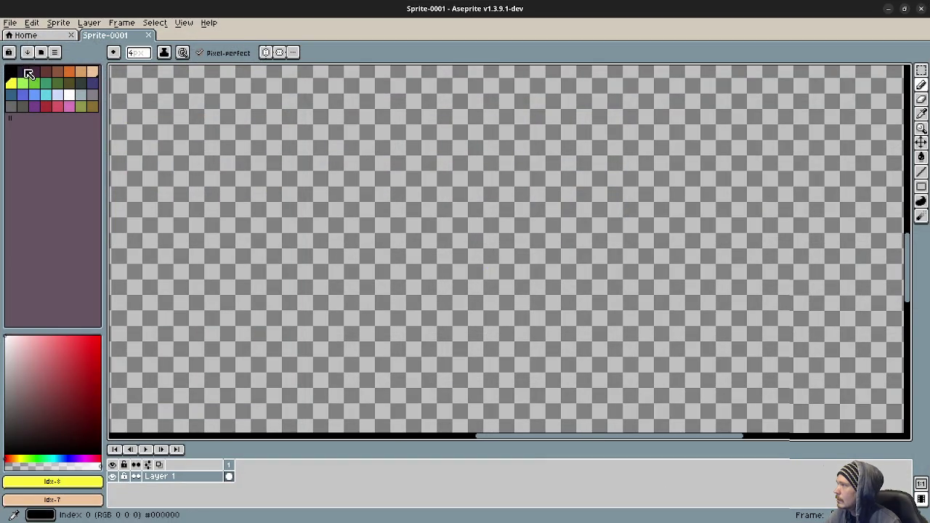
Fill the whole canvas with the dark navy swatch, then pick white as the colour
left_click(21, 71)
key("g")
left_click(330, 206)
left_click(69, 95)
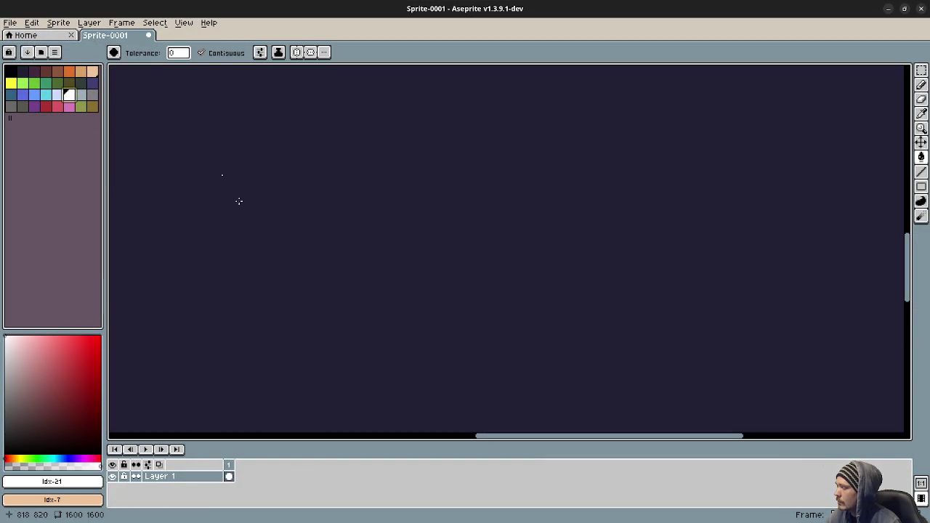
Draw the large white outer rectangle outline, discarding a few trial rectangles
key("b")
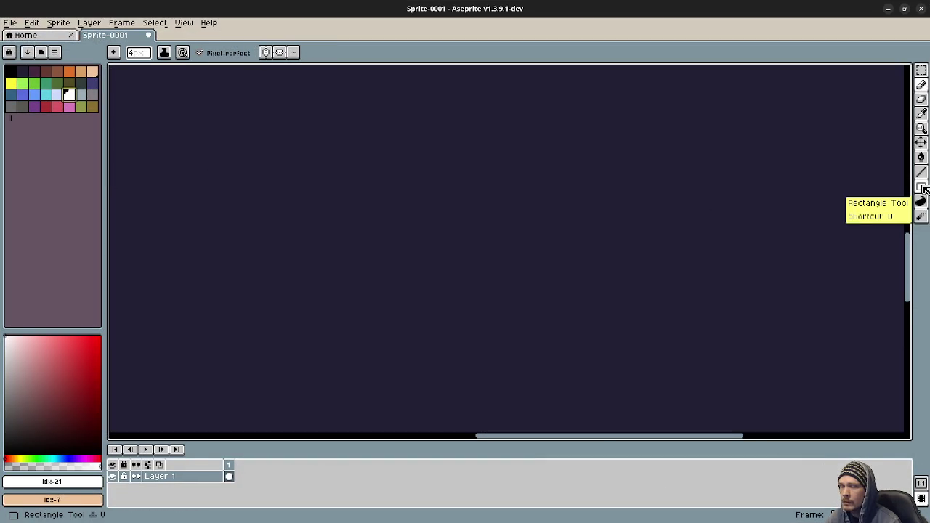
left_click(923, 187)
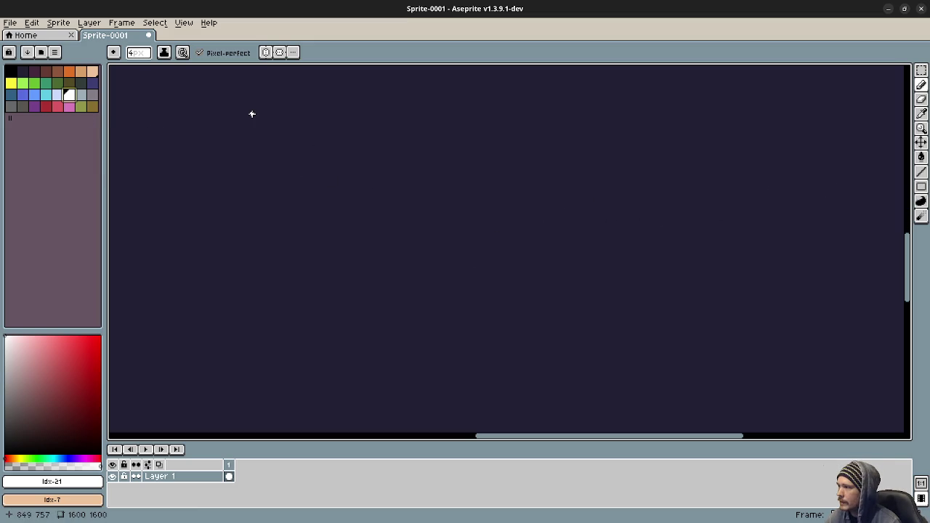
left_click_drag(251, 114, 579, 378)
key("ctrl+z")
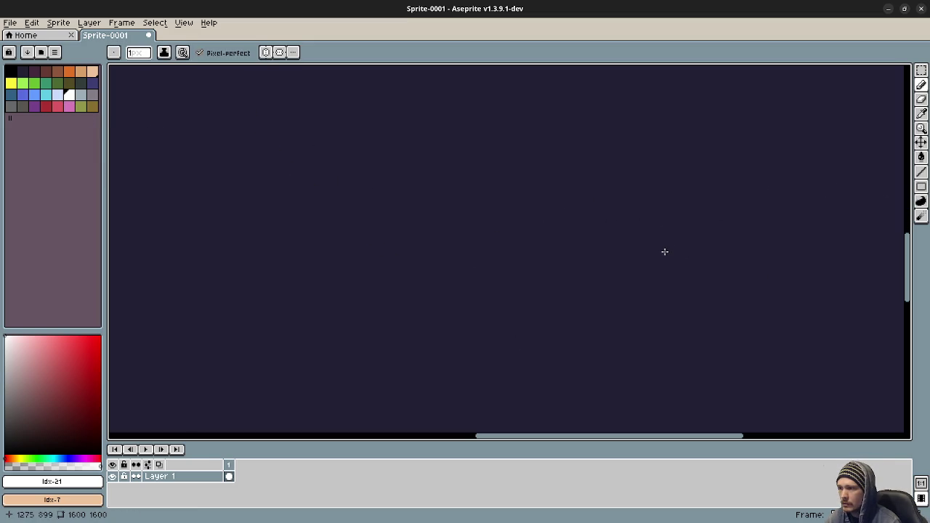
left_click(920, 186)
mouse_move(284, 146)
left_mouse_down()
mouse_move(462, 324)
mouse_move(570, 353)
left_mouse_up()
key("ctrl+z")
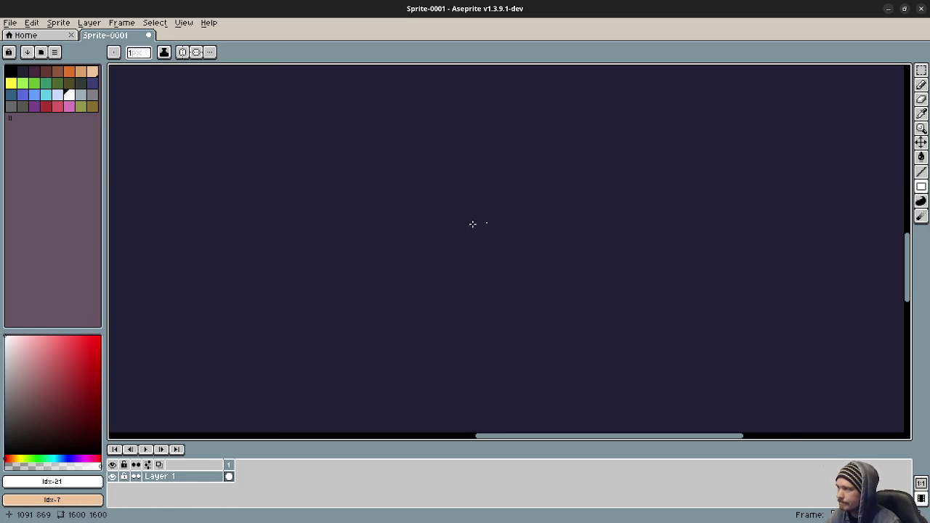
scroll(473, 224, "down", 3)
scroll(490, 218, "up", 2)
left_click_drag(450, 242, 521, 245)
key("ctrl+z")
scroll(436, 258, "up", 2)
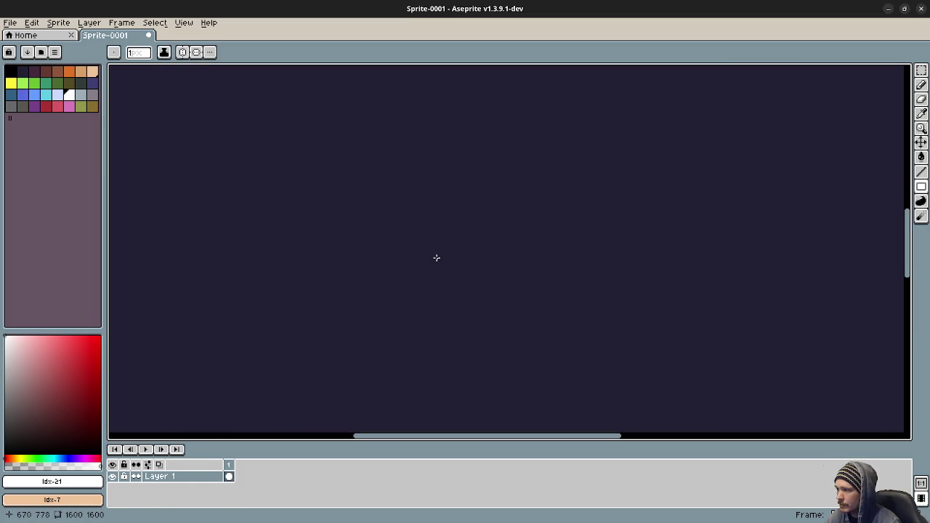
left_click_drag(293, 138, 594, 342)
mouse_move(643, 353)
left_mouse_down()
mouse_move(680, 348)
mouse_move(671, 390)
left_mouse_up()
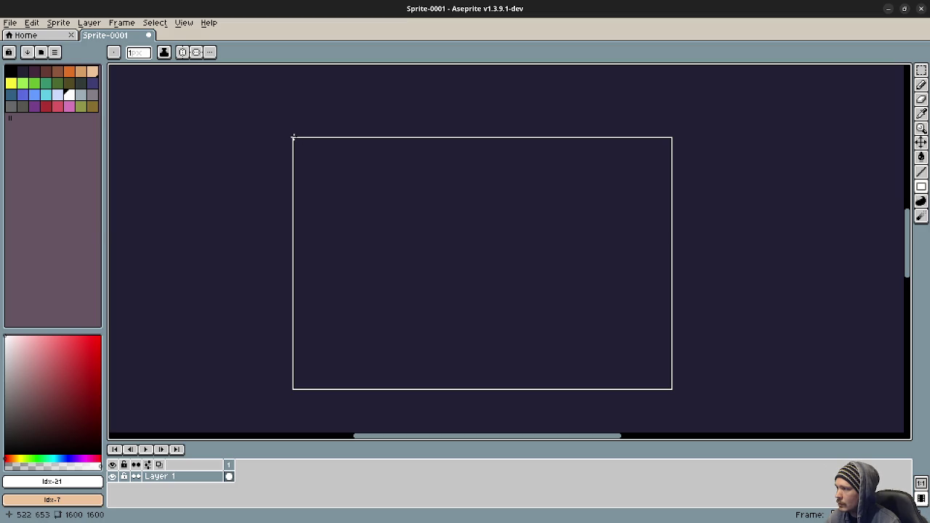
Draw nested blocks inside it: top-left, two stacked top blocks, a wide lower block, and a right-side block
mouse_move(294, 139)
left_mouse_down()
mouse_move(510, 271)
mouse_move(521, 268)
mouse_move(483, 251)
mouse_move(419, 271)
mouse_move(420, 282)
left_mouse_up()
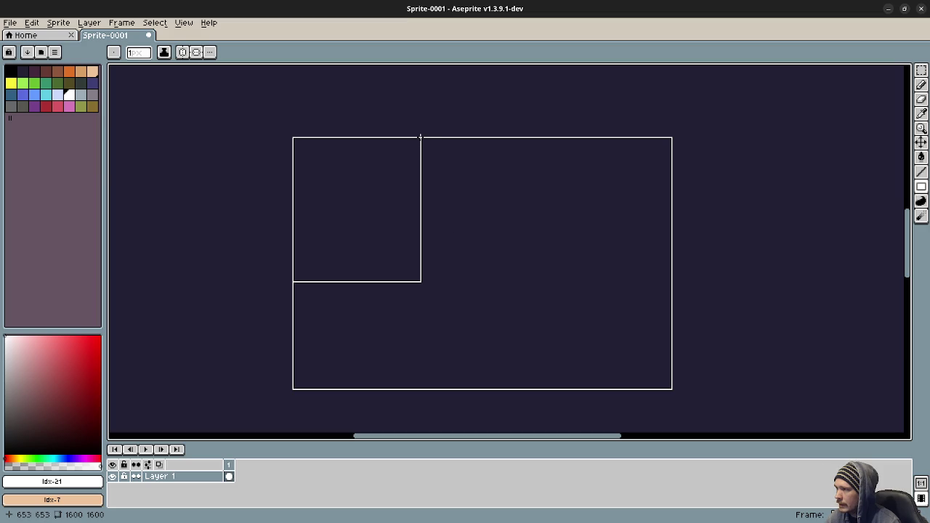
mouse_move(420, 137)
left_mouse_down()
mouse_move(447, 172)
mouse_move(565, 186)
left_mouse_up()
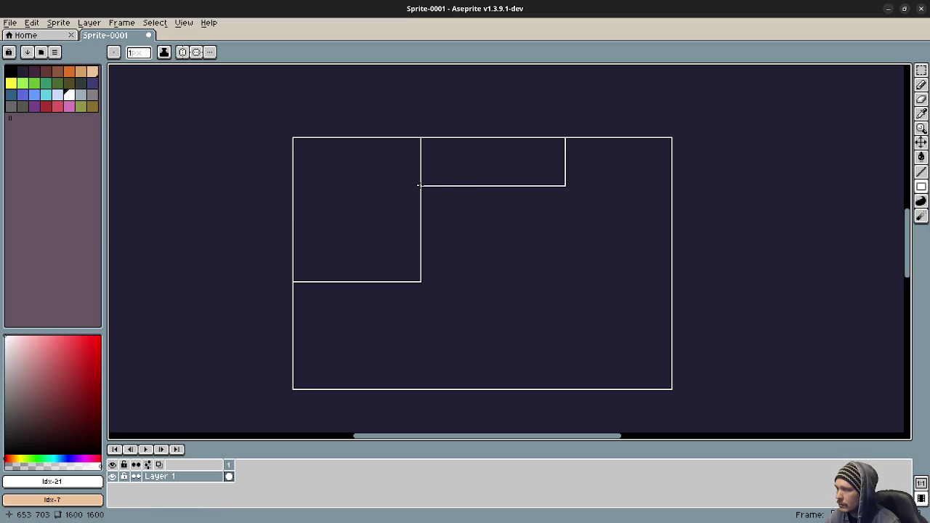
mouse_move(420, 186)
left_mouse_down()
mouse_move(443, 205)
mouse_move(566, 238)
left_mouse_up()
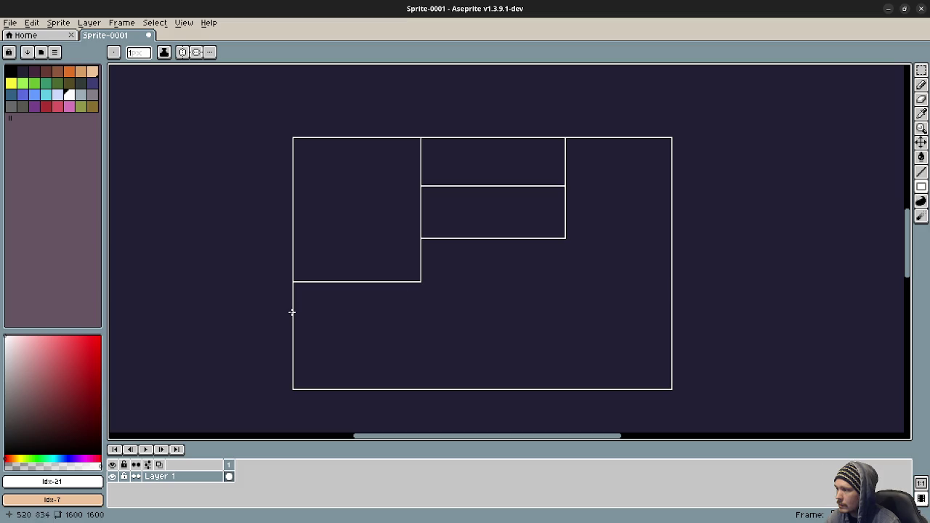
mouse_move(293, 309)
left_mouse_down()
mouse_move(506, 346)
mouse_move(671, 353)
mouse_move(545, 354)
mouse_move(674, 356)
left_mouse_up()
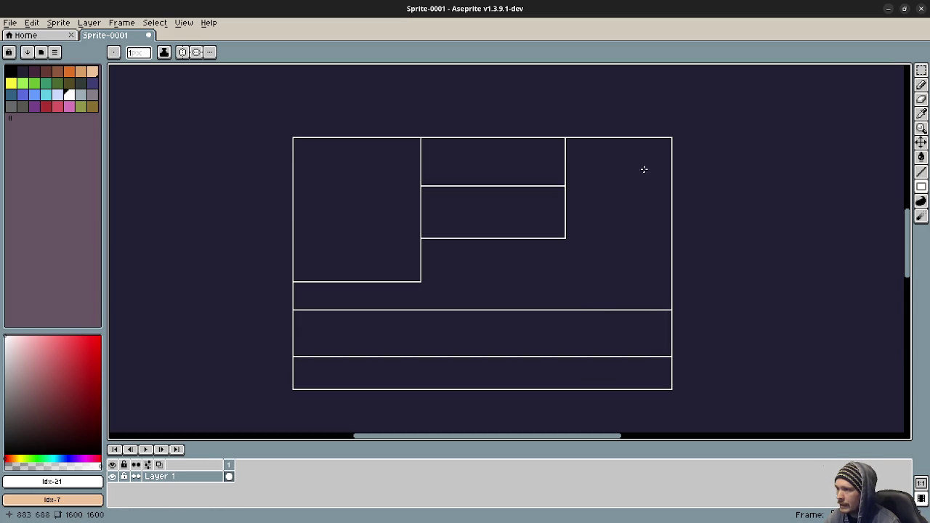
mouse_move(646, 136)
left_mouse_down()
mouse_move(606, 255)
mouse_move(592, 357)
left_mouse_up()
Paint out overlapping line segments with the Pencil using background colour #222034
key("b")
scroll(652, 320, "up", 2)
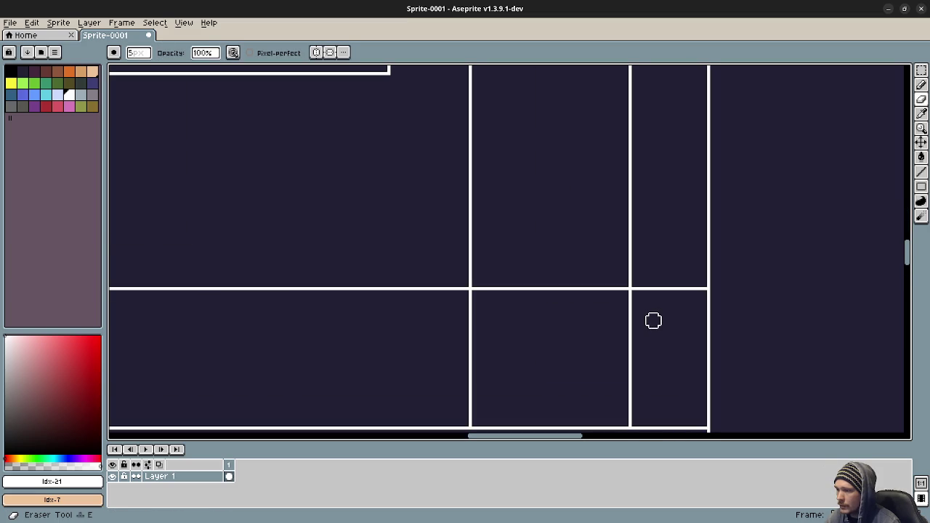
left_click(657, 316, "alt")
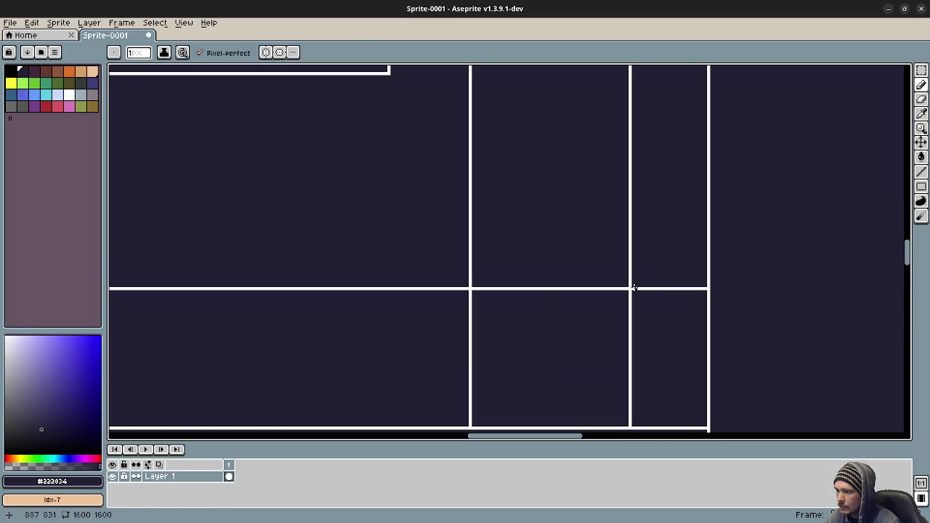
left_click_drag(633, 289, 704, 289)
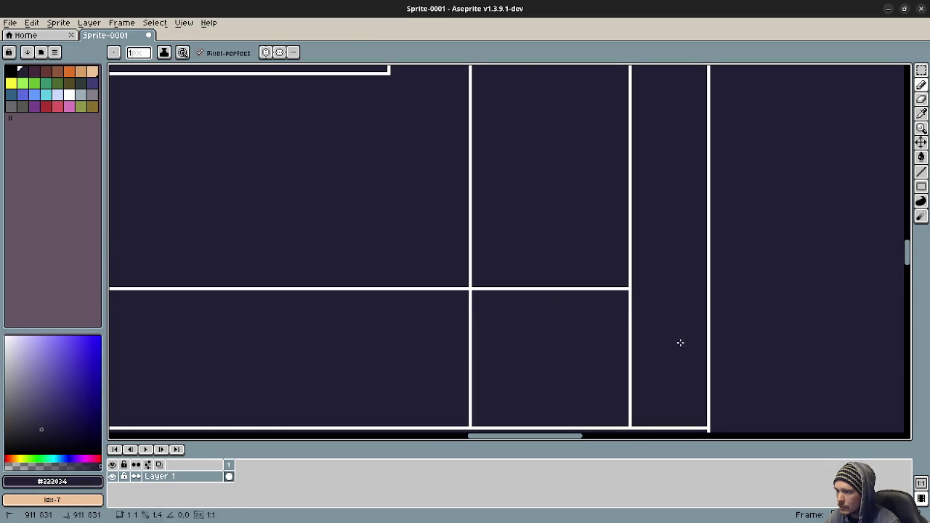
left_click_drag(669, 355, 661, 314)
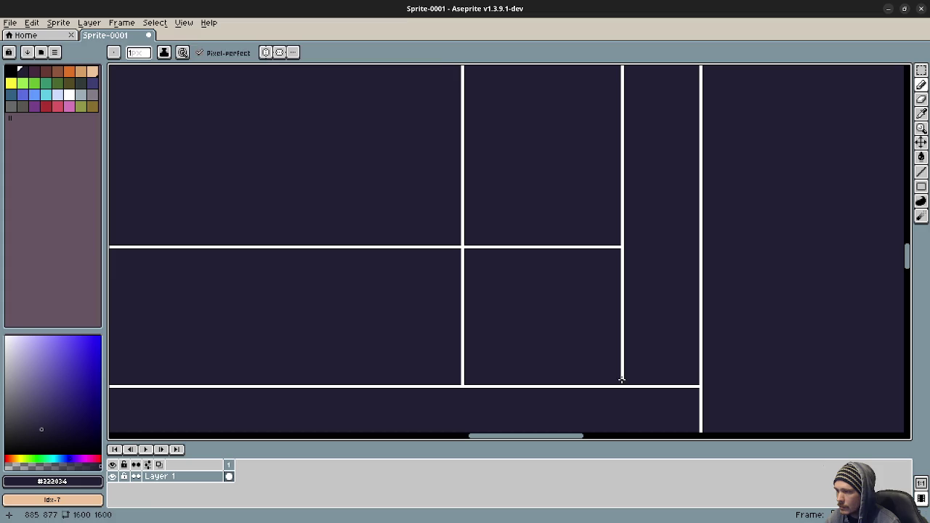
mouse_move(560, 284)
left_mouse_down()
mouse_move(594, 368)
mouse_move(608, 274)
left_mouse_up()
scroll(613, 276, "down", 1)
scroll(691, 339, "up", 2)
scroll(690, 340, "up", 1)
scroll(627, 372, "down", 1)
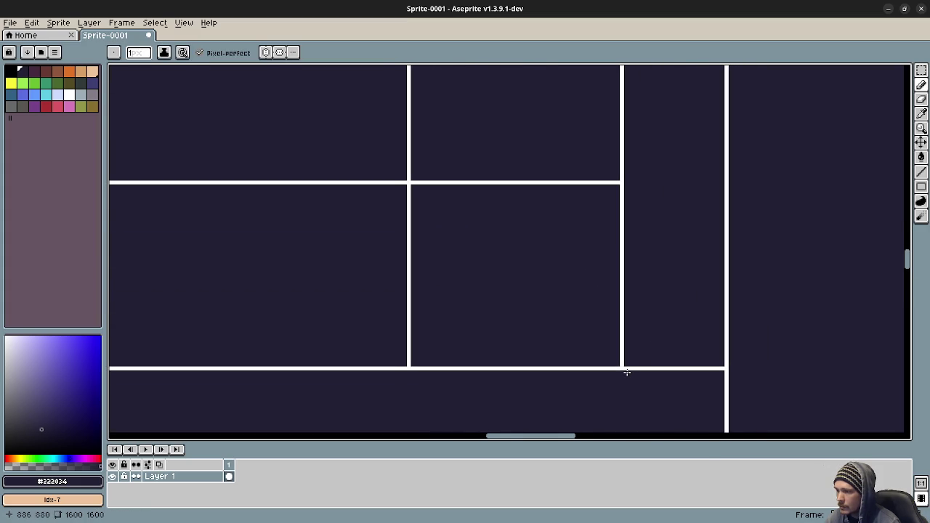
left_click_drag(628, 368, 723, 368)
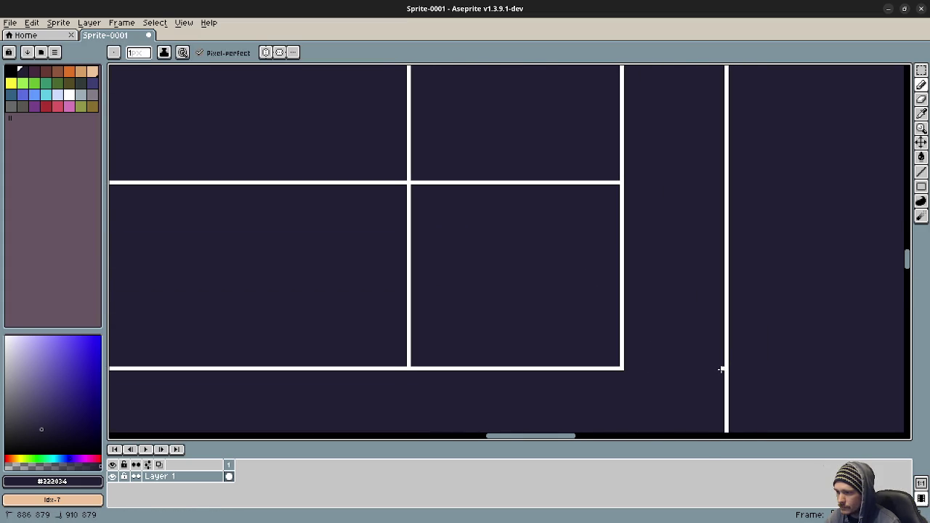
mouse_move(535, 268)
left_mouse_down()
mouse_move(562, 351)
mouse_move(550, 297)
left_mouse_up()
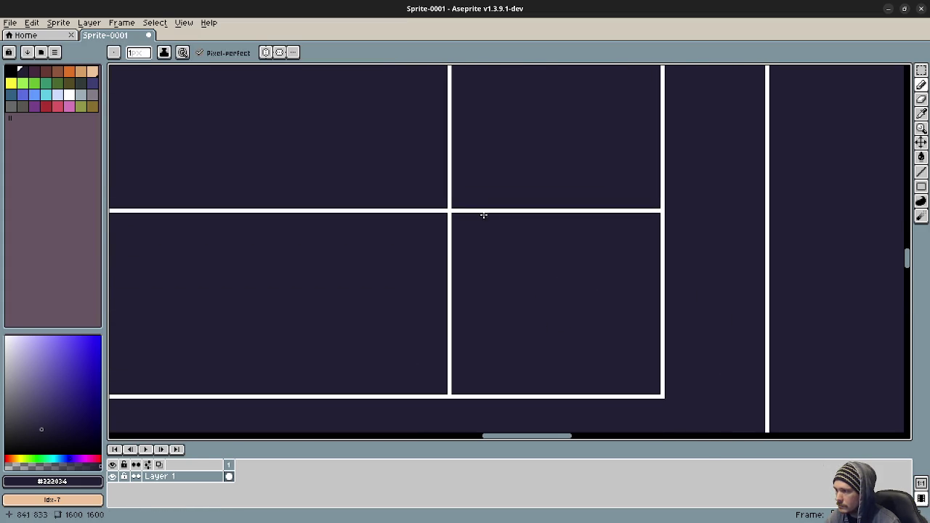
left_click_drag(453, 210, 658, 211)
left_click_drag(447, 213, 450, 392)
scroll(479, 349, "down", 4)
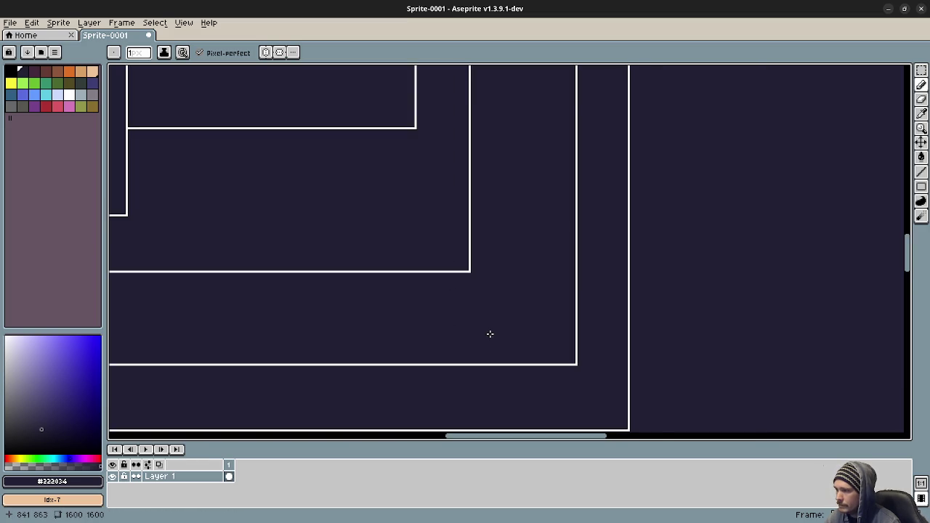
mouse_move(454, 286)
left_mouse_down()
mouse_move(468, 291)
mouse_move(475, 317)
mouse_move(463, 297)
left_mouse_up()
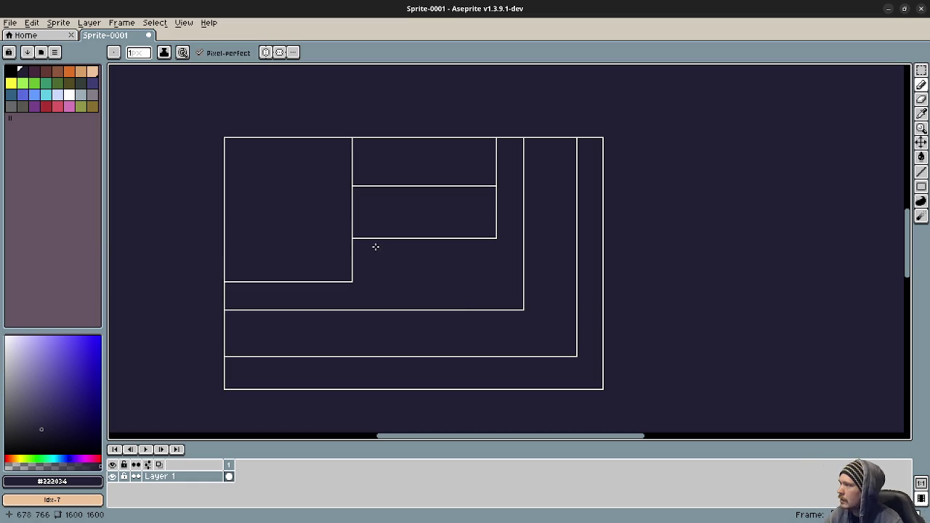
In white, draw a freehand wave above the rectangles and write 16 over it
left_click(69, 94)
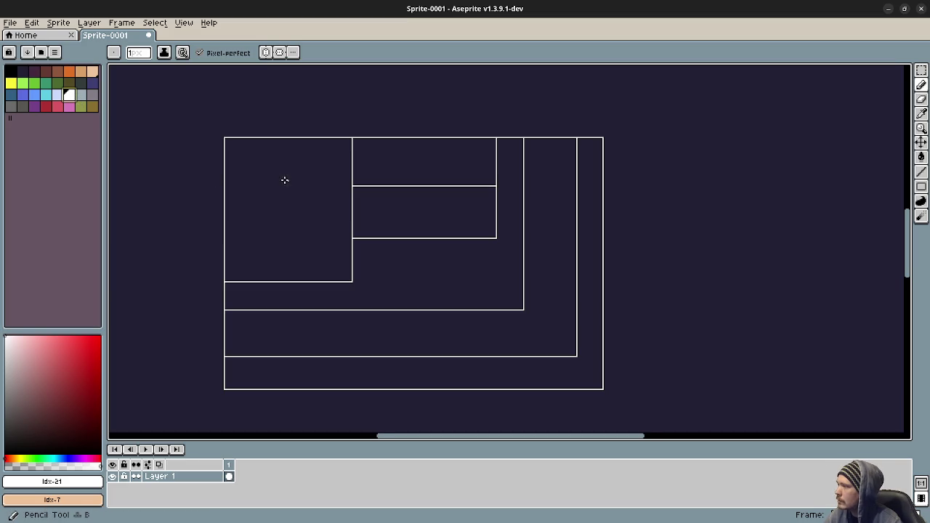
scroll(286, 193, "up", 3)
mouse_move(235, 152)
left_mouse_down()
mouse_move(415, 100)
mouse_move(615, 108)
mouse_move(628, 122)
left_mouse_up()
left_click_drag(522, 122, 528, 145)
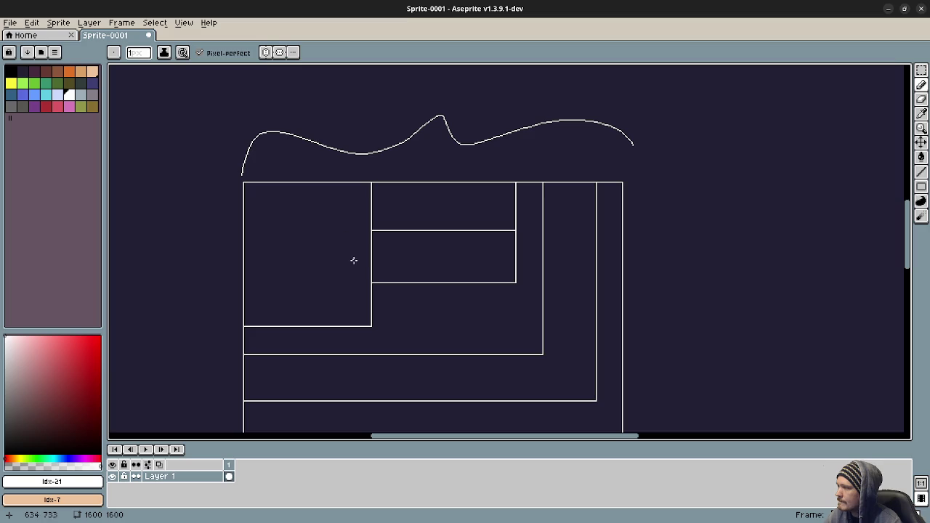
scroll(449, 282, "down", 3)
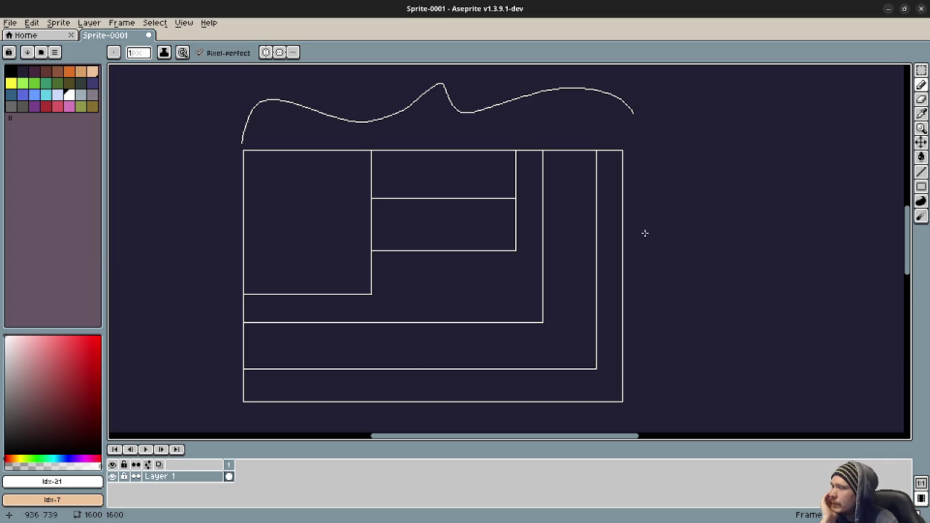
scroll(434, 193, "up", 3)
mouse_move(436, 96)
left_mouse_down()
mouse_move(436, 131)
mouse_move(469, 114)
left_mouse_up()
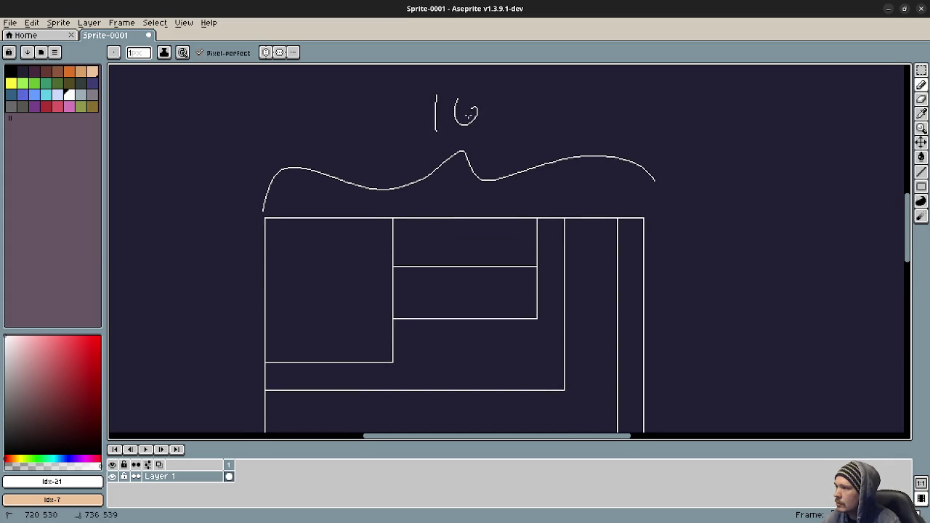
Draw a brace along the layout's left side labelled 16, then zoom back in
scroll(469, 115, "down", 4)
scroll(468, 115, "left", 4)
mouse_move(343, 125)
left_mouse_down()
mouse_move(247, 325)
mouse_move(344, 357)
left_mouse_up()
mouse_move(188, 232)
left_mouse_down()
mouse_move(188, 272)
mouse_move(216, 260)
left_mouse_up()
mouse_move(452, 255)
left_mouse_down()
mouse_move(391, 270)
mouse_move(430, 291)
left_mouse_up()
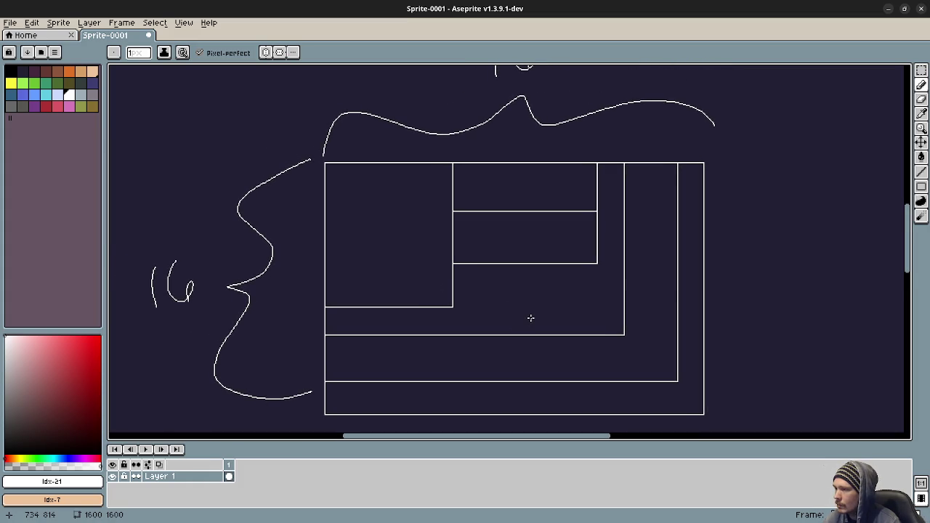
mouse_move(580, 302)
left_mouse_down()
mouse_move(548, 289)
mouse_move(556, 301)
left_mouse_up()
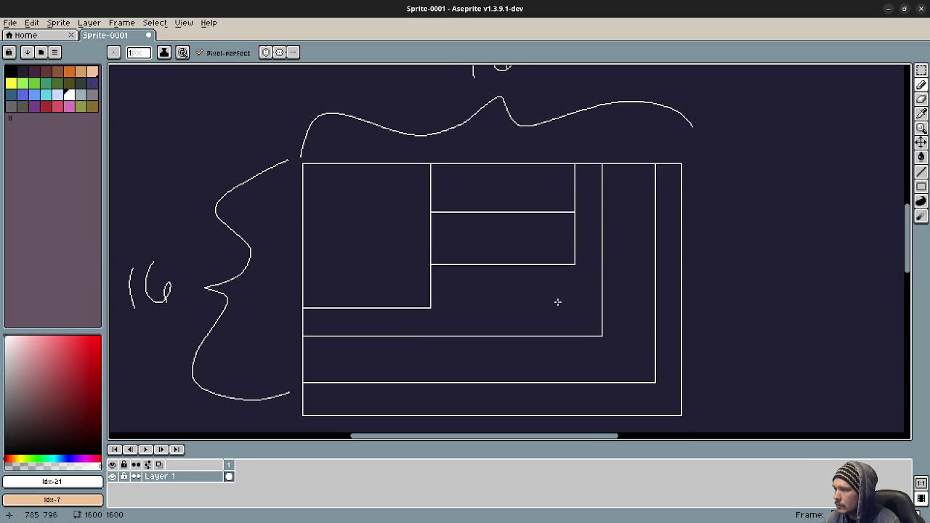
scroll(702, 280, "up", 1)
scroll(671, 281, "right", 3)
scroll(608, 298, "up", 1)
scroll(501, 284, "up", 2)
left_click_drag(474, 277, 352, 235)
Paint the white border strip along the top edge and continue it down the side
scroll(391, 231, "up", 2)
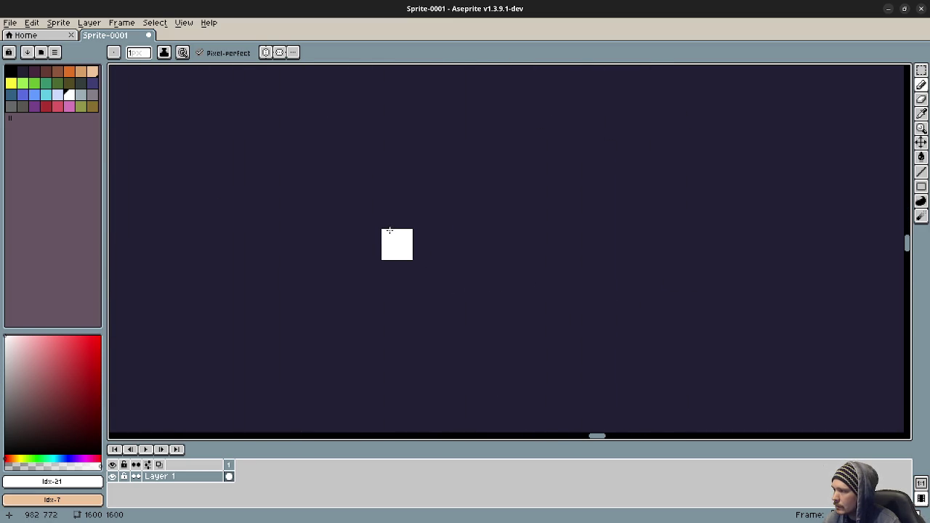
left_click(395, 205)
left_click(464, 205)
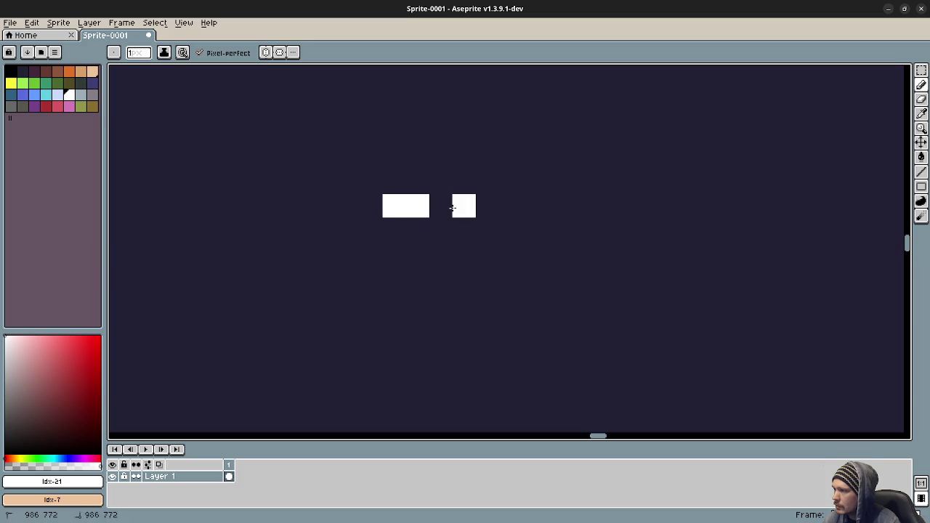
left_click(447, 206)
left_click(487, 206)
left_click(510, 206)
mouse_move(530, 209)
left_mouse_down()
mouse_move(743, 206)
mouse_move(710, 240)
mouse_move(664, 175)
mouse_move(654, 415)
mouse_move(654, 366)
mouse_move(421, 365)
left_mouse_up()
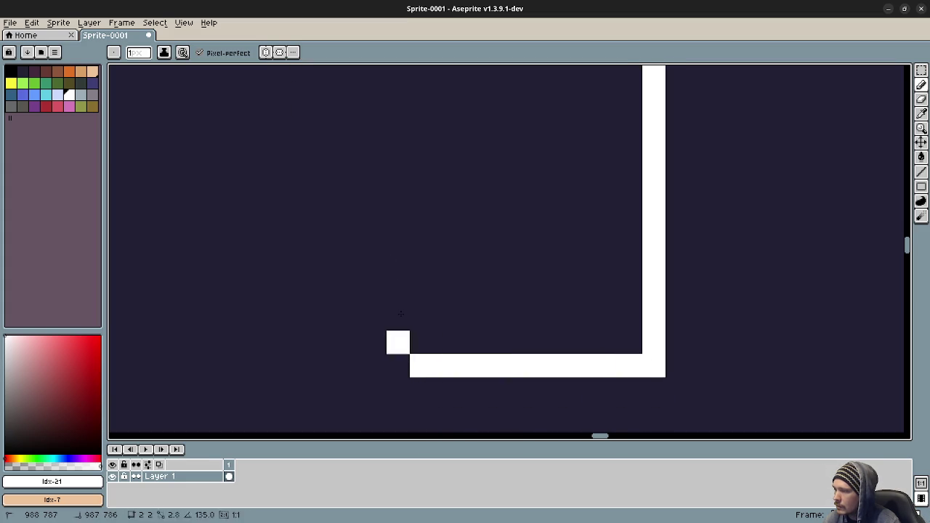
Fill the corner and paint the left and bottom edges of the white border frame
scroll(460, 321, "up", 3)
scroll(459, 321, "left", 3)
left_click(377, 116)
scroll(399, 263, "down", 2)
mouse_move(375, 73)
left_mouse_down()
mouse_move(376, 384)
mouse_move(493, 375)
left_mouse_up()
scroll(487, 362, "up", 1)
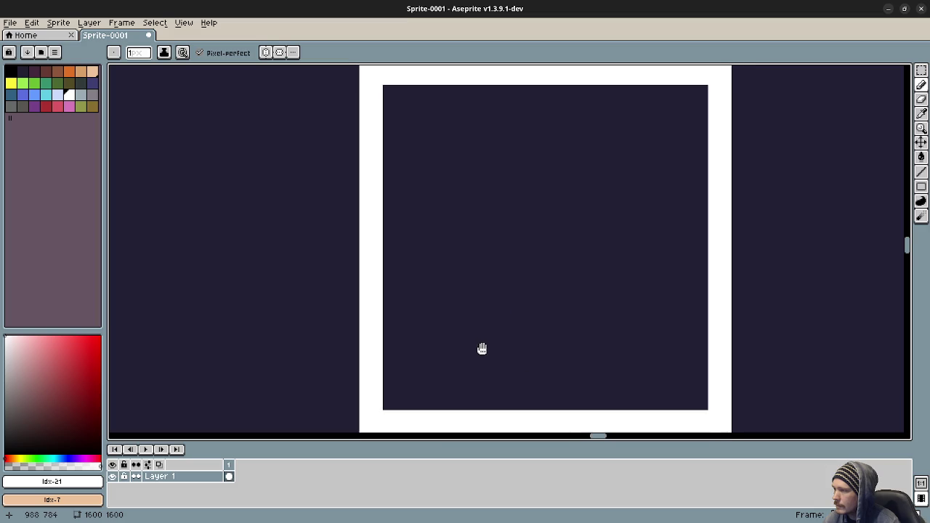
scroll(465, 351, "right", 1)
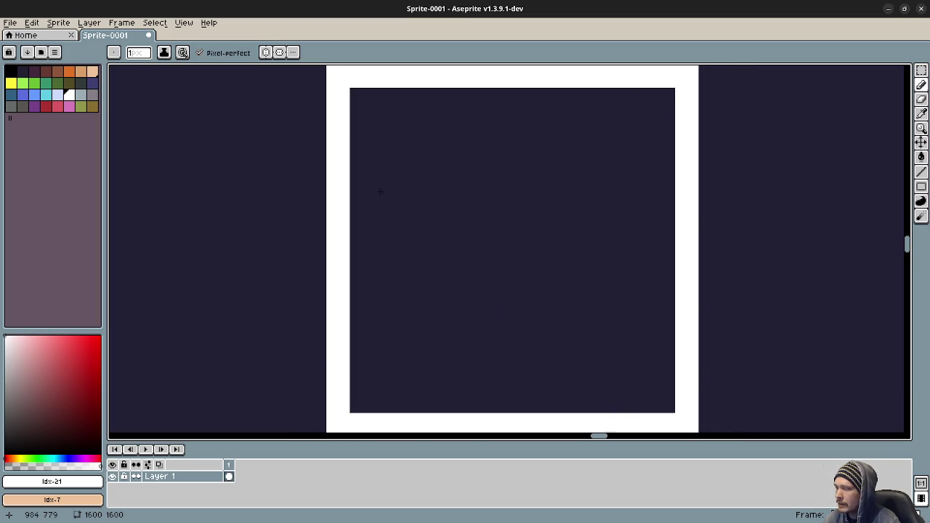
mouse_move(475, 167)
left_mouse_down()
mouse_move(494, 202)
mouse_move(467, 189)
left_mouse_up()
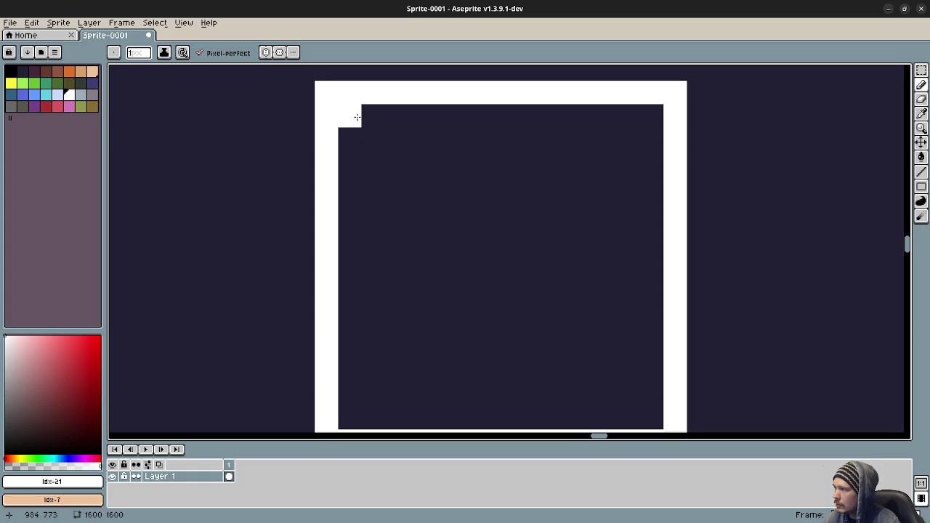
Outline a rectangle in the top-left corner and fill it with green
left_click(34, 96)
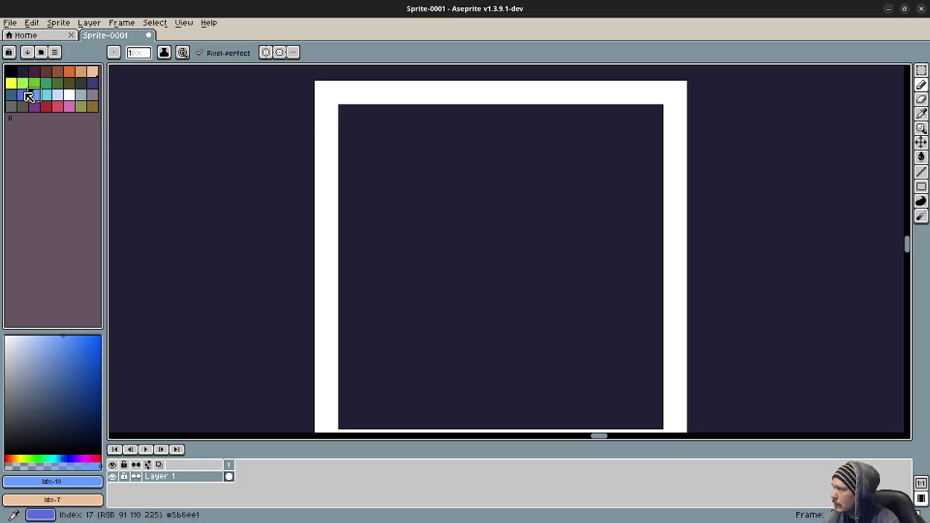
left_click(34, 85)
mouse_move(350, 116)
left_mouse_down()
mouse_move(459, 120)
mouse_move(467, 272)
mouse_move(363, 278)
mouse_move(341, 131)
left_mouse_up()
key("v")
key("g")
left_click(396, 163)
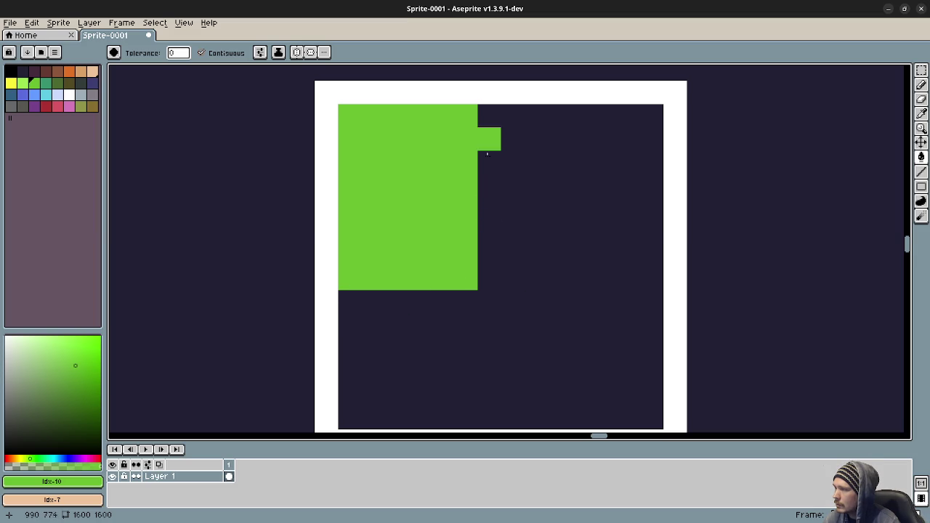
left_click_drag(483, 286, 464, 280)
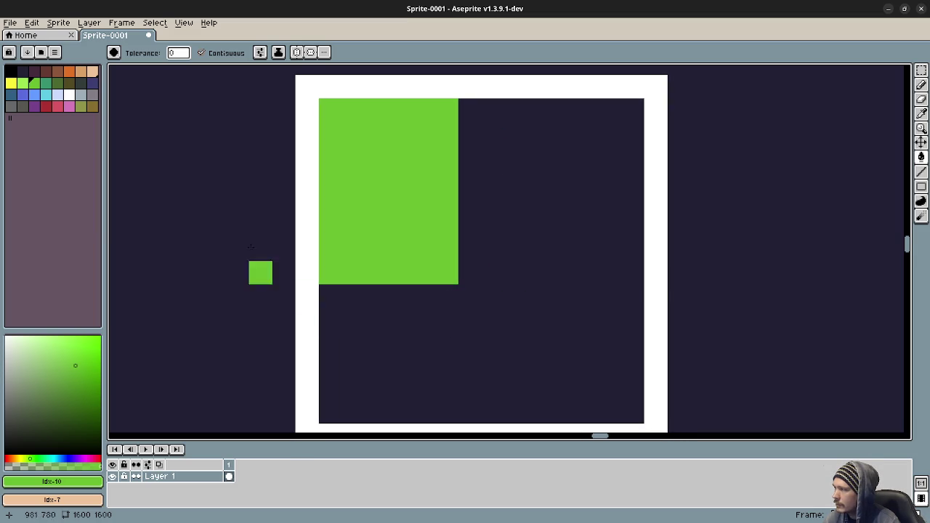
Pencil a blue L-shaped bar inside the white border, replacing an undone blue fill
left_click(43, 98)
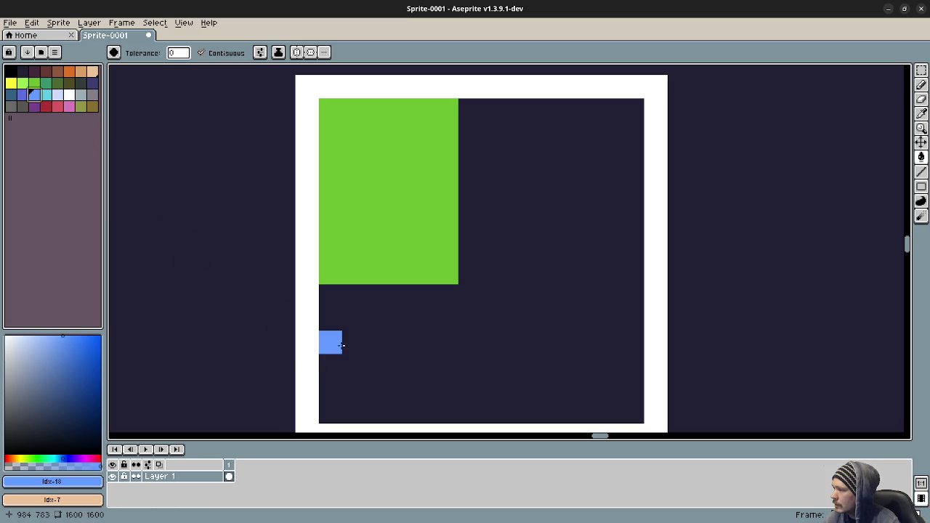
left_click(332, 358)
key("ctrl+z")
key("b")
mouse_move(332, 362)
left_mouse_down()
mouse_move(622, 353)
mouse_move(603, 360)
mouse_move(609, 128)
mouse_move(587, 106)
mouse_move(585, 348)
mouse_move(336, 342)
mouse_move(400, 320)
left_mouse_up()
mouse_move(446, 286)
left_mouse_down()
mouse_move(442, 305)
mouse_move(442, 266)
left_mouse_up()
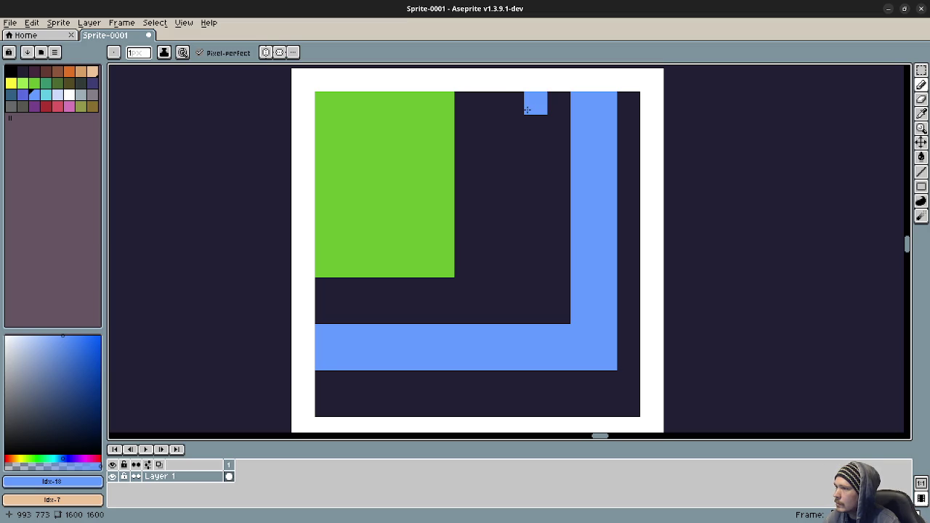
Narrow the green block by painting its right edge with the background colour
left_click(475, 279, "alt")
mouse_move(445, 274)
left_mouse_down()
mouse_move(443, 120)
mouse_move(431, 98)
mouse_move(421, 104)
mouse_move(419, 262)
left_mouse_up()
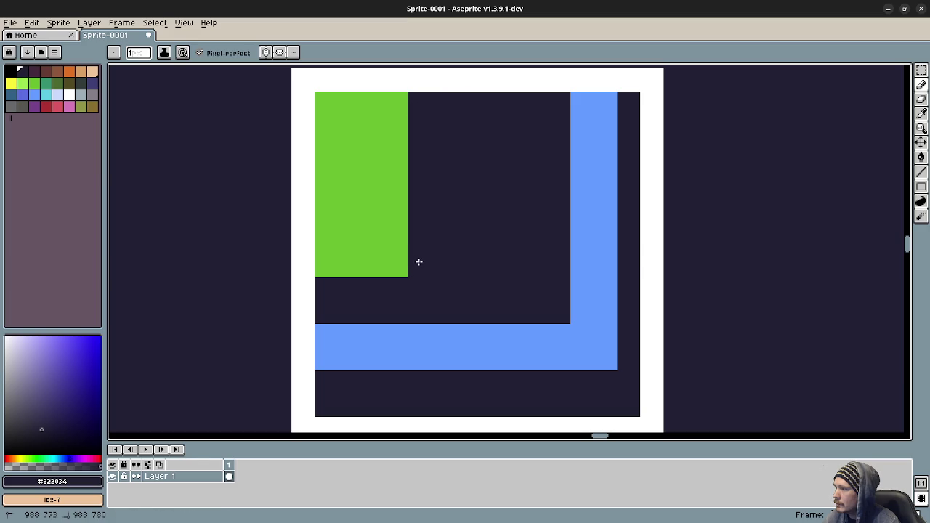
scroll(444, 249, "up", 1)
Paint an orange block beside the green one along the top
left_click(352, 277)
key("ctrl+z")
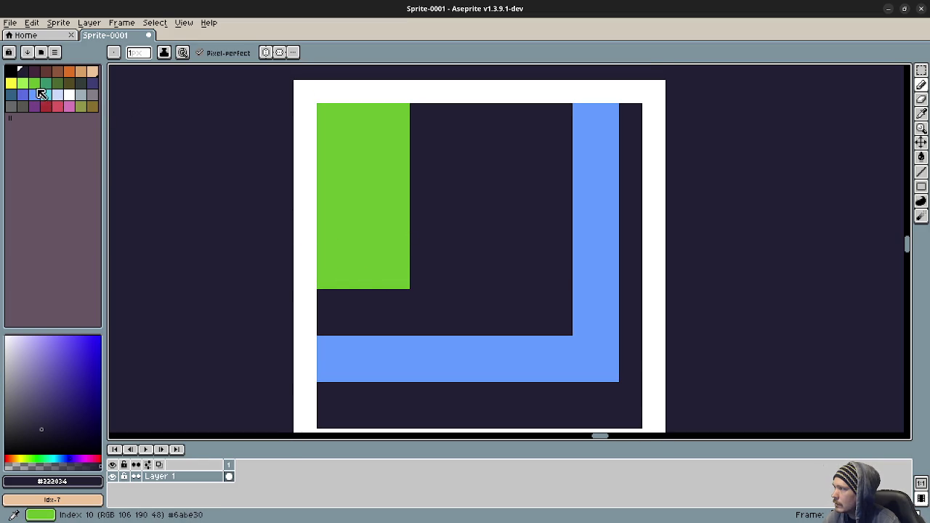
left_click(78, 73)
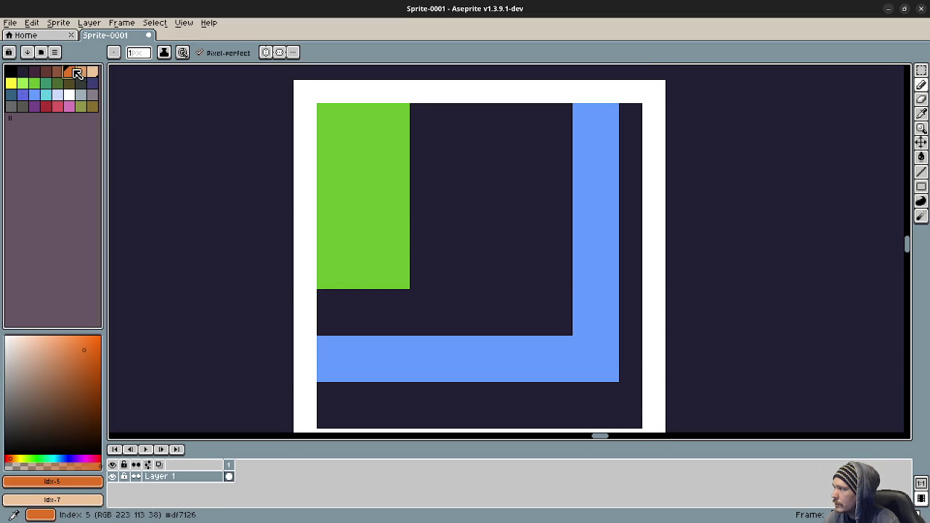
left_click(429, 121)
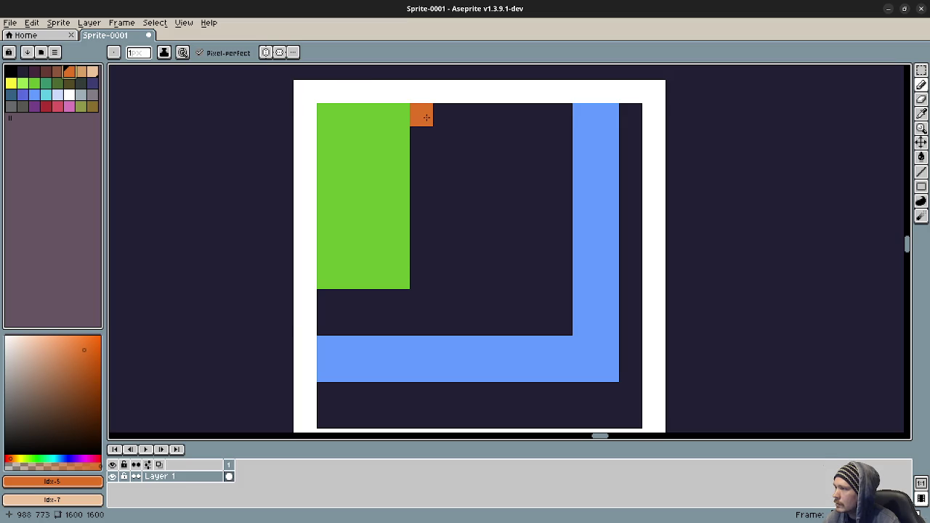
left_click(429, 132)
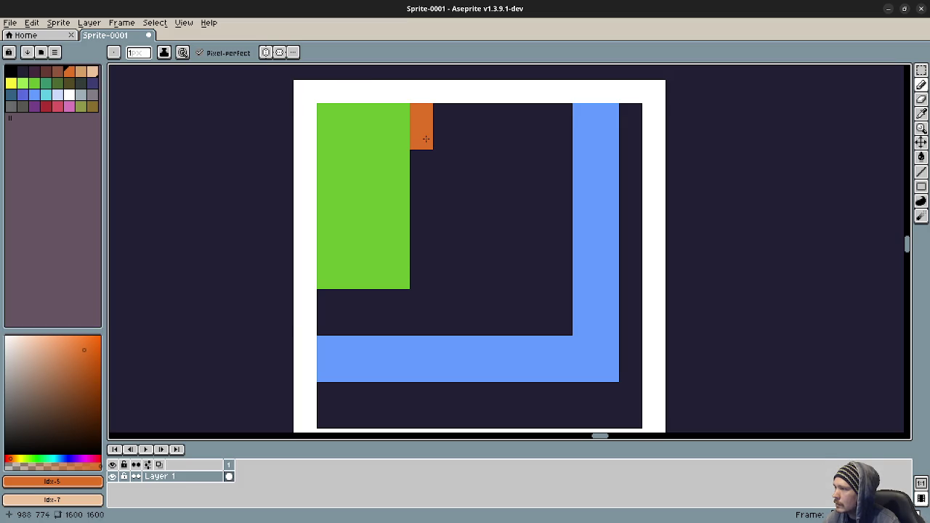
left_click(440, 117)
left_click(440, 135)
left_click(468, 115)
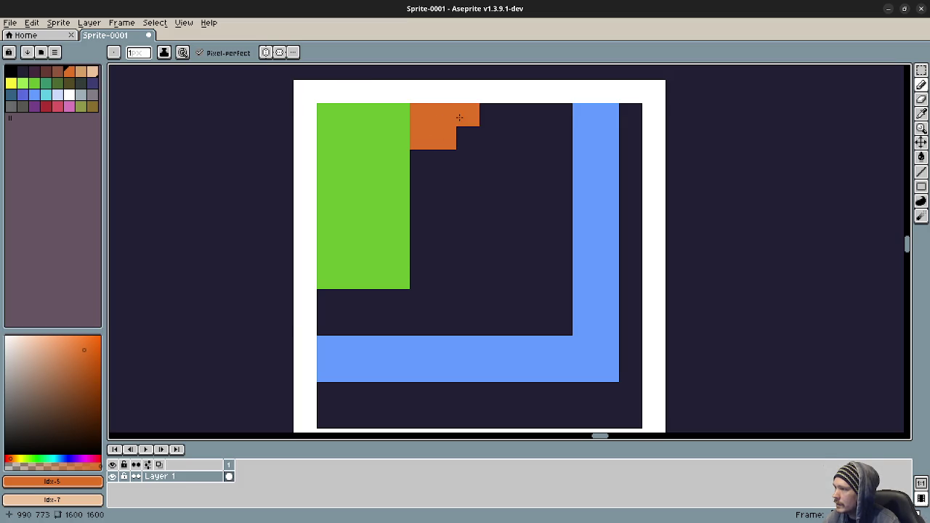
left_click(468, 138)
left_click(492, 115)
left_click(484, 133)
left_click(515, 115)
left_click(514, 138)
left_click(515, 161)
key("ctrl+z")
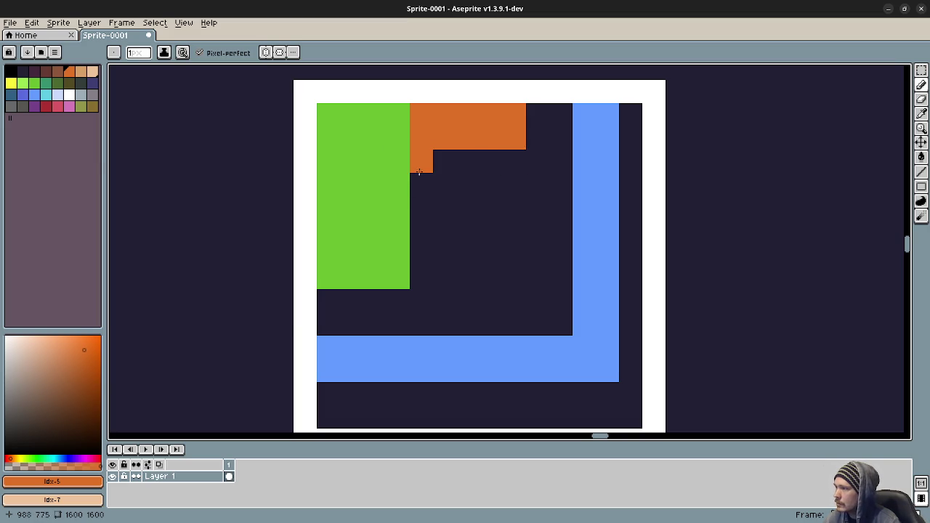
Paint a pink block directly beneath the orange block
left_click(59, 106)
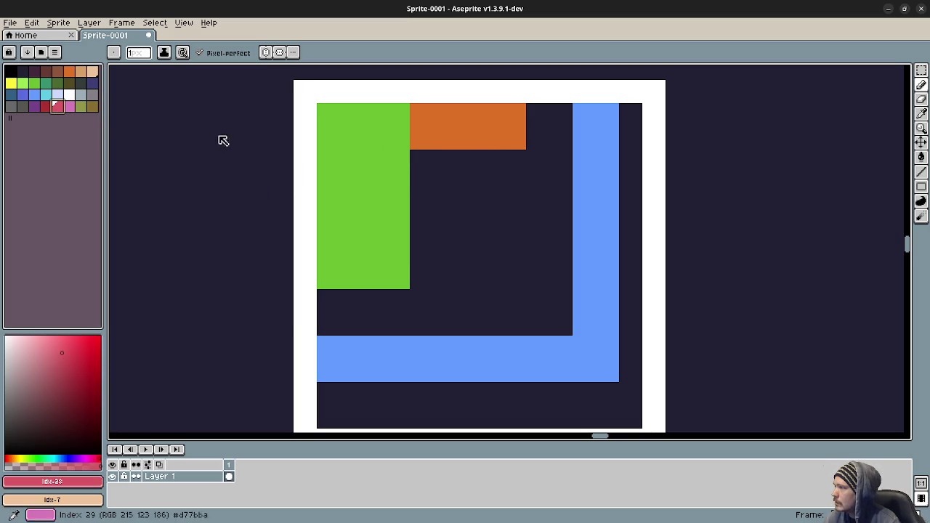
left_click(419, 161)
mouse_move(455, 181)
left_mouse_down()
mouse_move(471, 183)
mouse_move(443, 163)
mouse_move(513, 163)
mouse_move(480, 177)
left_mouse_up()
left_click(514, 162)
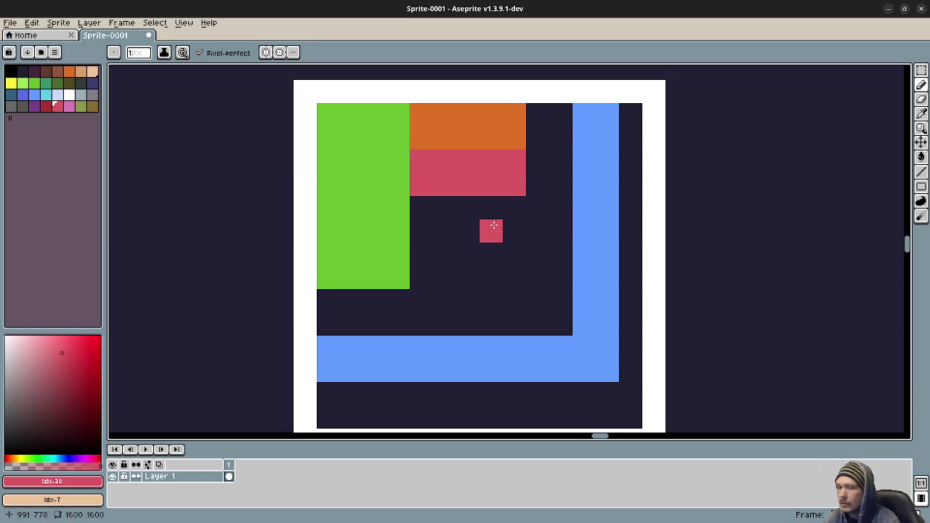
scroll(493, 225, "right", 2)
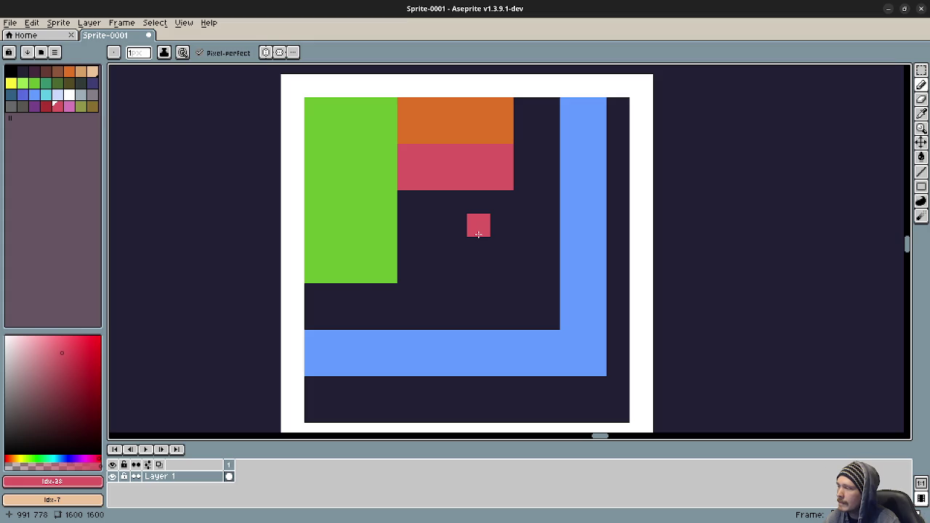
scroll(363, 271, "left", 2)
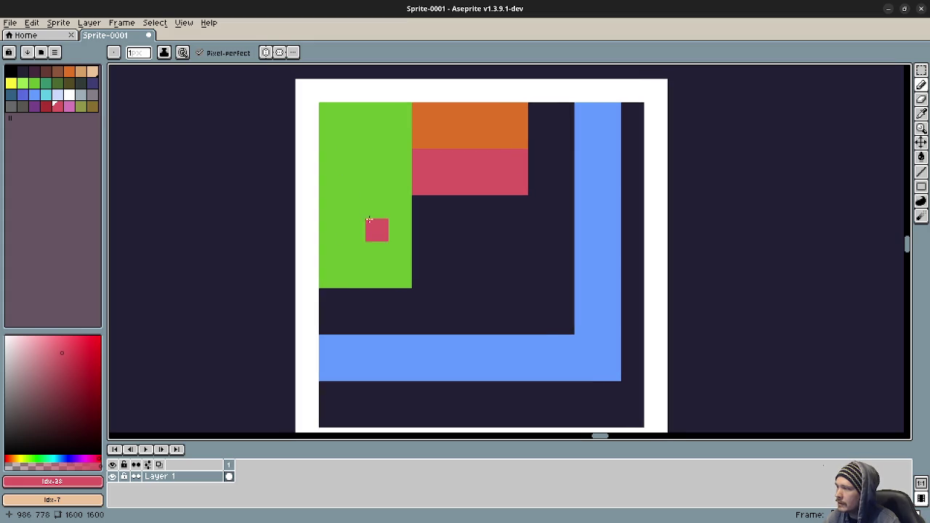
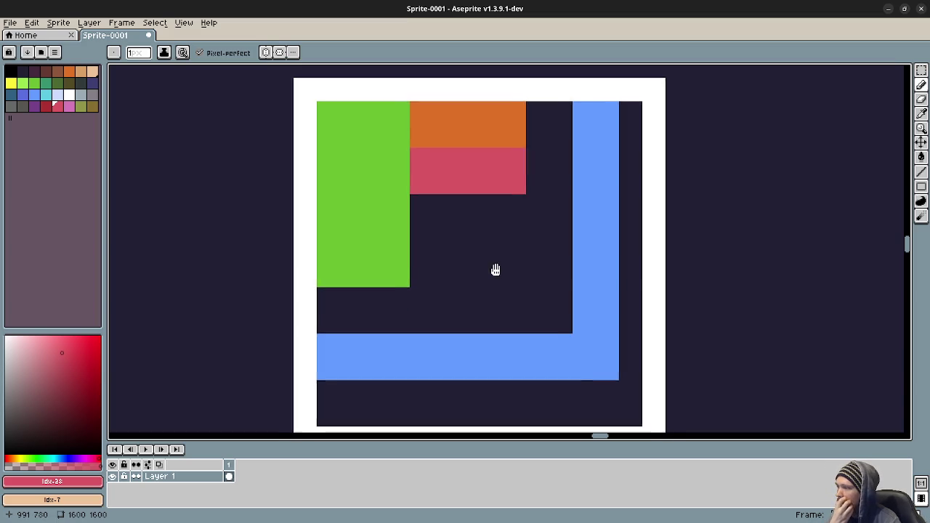
Shrink Aseprite to a small window with the sprite centred, parked bottom-left over Godot
mouse_move(538, 7)
left_mouse_down()
mouse_move(428, 158)
mouse_move(263, 236)
mouse_move(229, 229)
left_mouse_up()
mouse_move(248, 389)
left_mouse_down()
mouse_move(200, 357)
mouse_move(179, 363)
left_mouse_up()
mouse_move(190, 229)
left_mouse_down()
mouse_move(69, 277)
mouse_move(83, 274)
left_mouse_up()
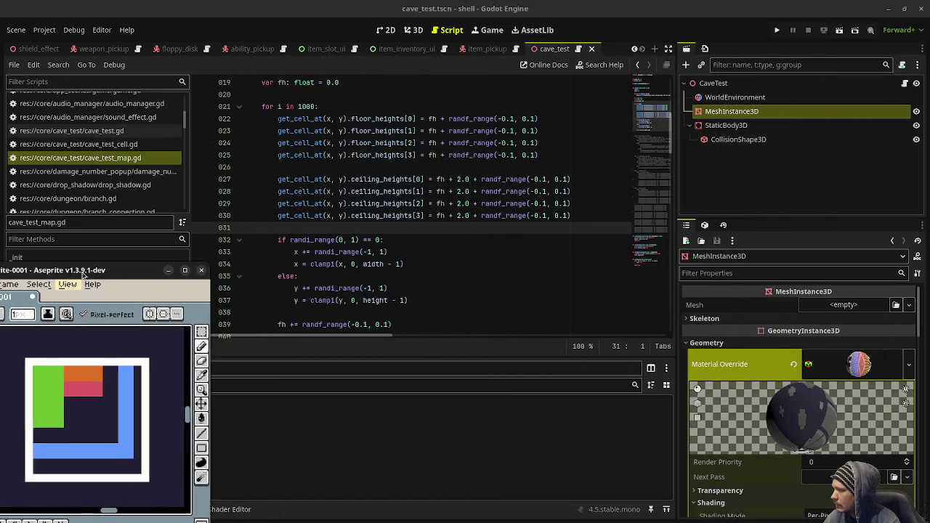
Keep the Aseprite sprite window always on top of other windows
right_click(85, 275)
left_click(138, 383)
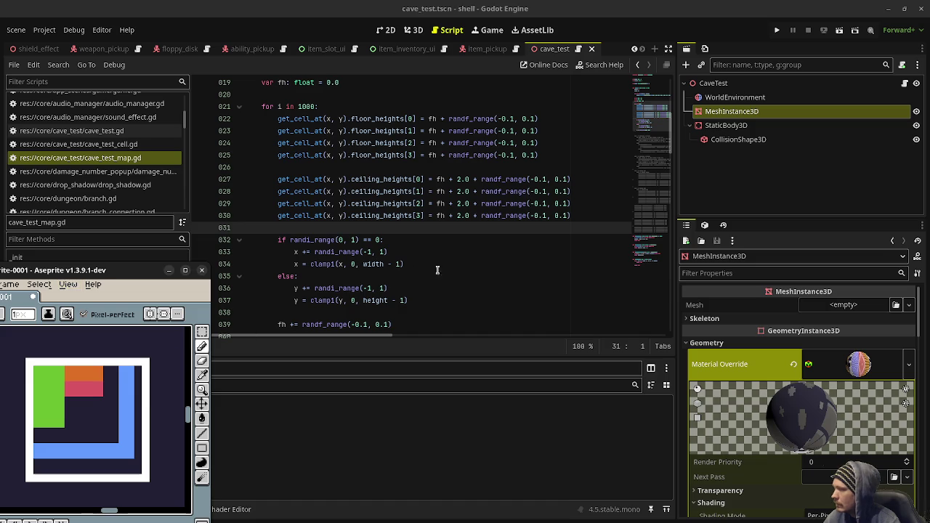
left_click(436, 265)
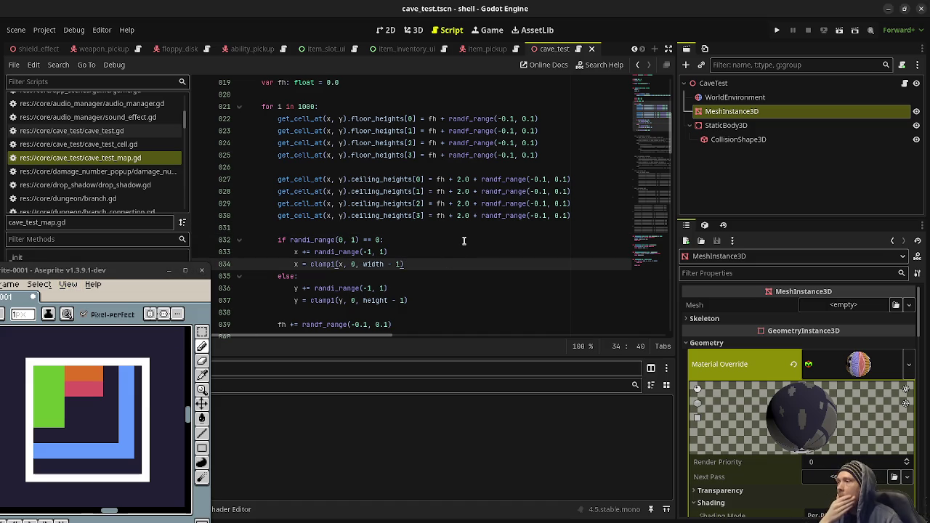
Add a '# random walker' comment after the height assignment and comment out the walker code
scroll(455, 236, "up", 3)
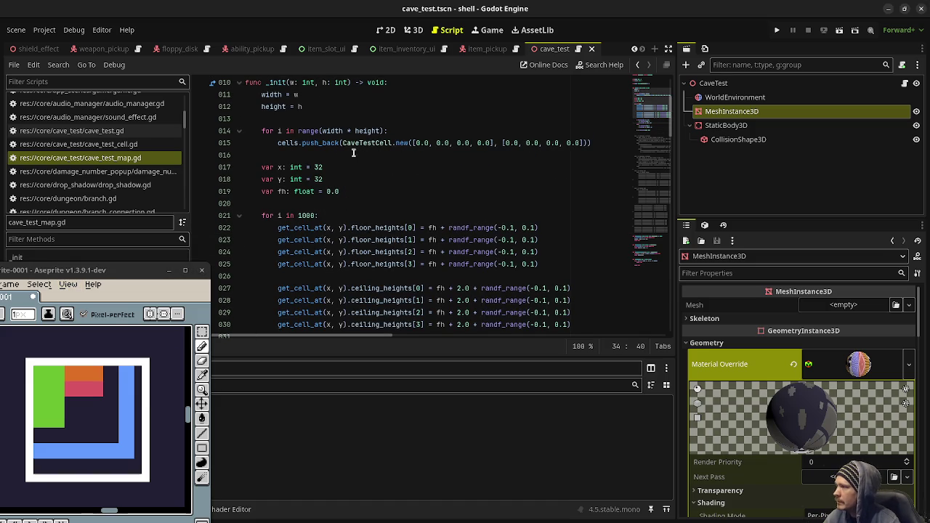
left_click(355, 120)
key("Return")
type("# ra")
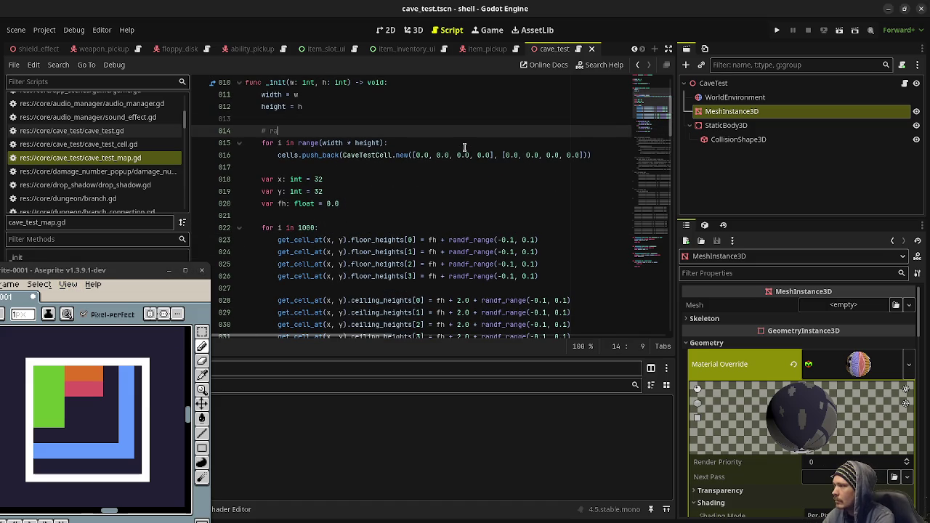
type("ndom walker")
scroll(285, 227, "down", 1)
mouse_move(263, 143)
left_mouse_down()
mouse_move(286, 227)
mouse_move(414, 224)
left_mouse_up()
scroll(286, 228, "down", 5)
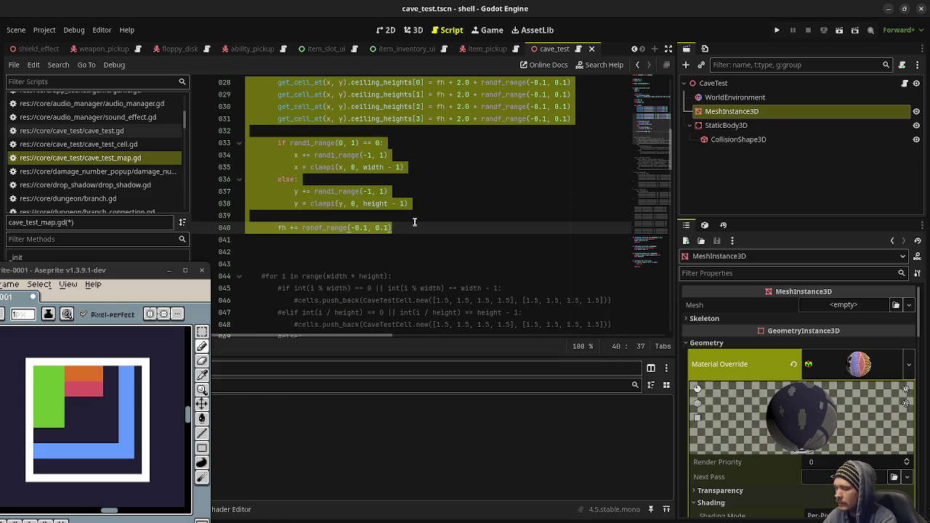
key("ctrl+k")
Delete the old commented-out code from line 44 down and save the script
left_click(354, 190)
scroll(443, 247, "down", 1)
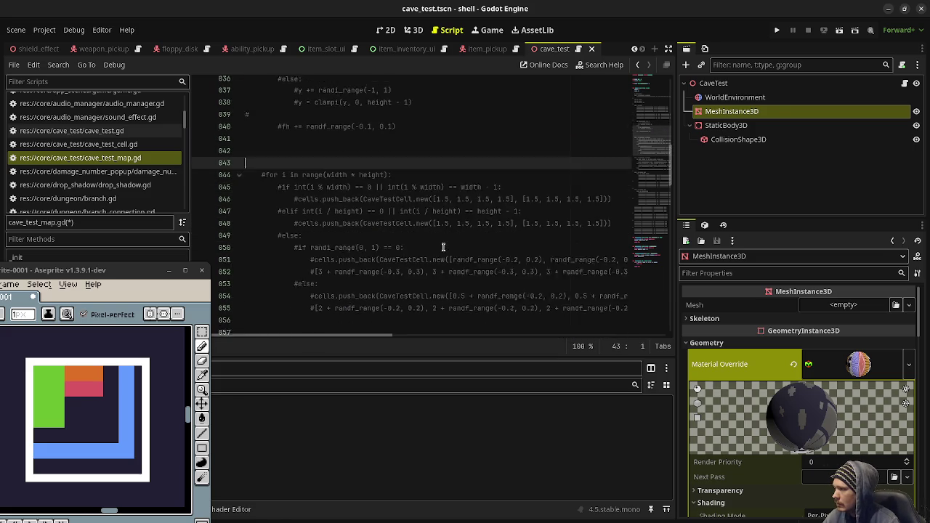
scroll(443, 247, "down", 10)
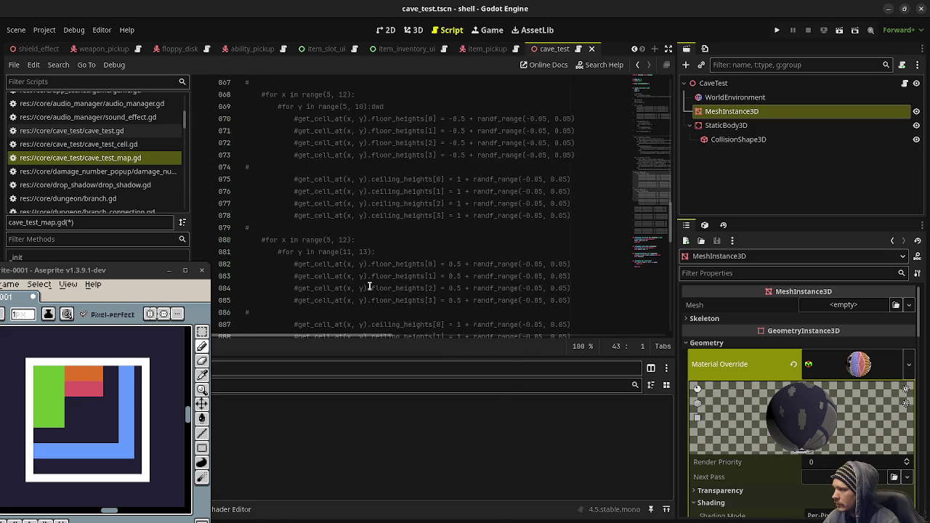
scroll(370, 286, "down", 8)
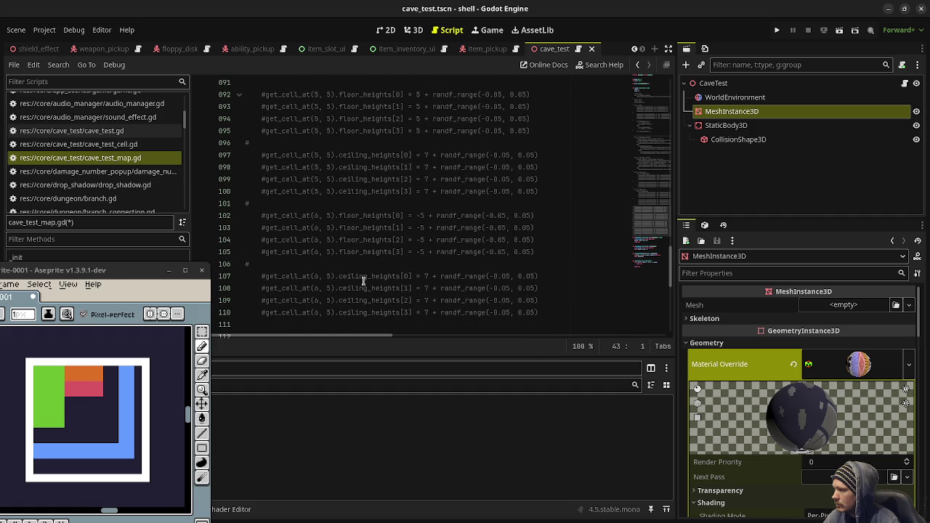
scroll(363, 279, "down", 2)
mouse_move(531, 252)
left_mouse_down()
mouse_move(316, 229)
mouse_move(264, 205)
mouse_move(272, 312)
mouse_move(263, 316)
left_mouse_up()
scroll(265, 205, "up", 3)
scroll(265, 205, "up", 14)
scroll(267, 208, "up", 6)
scroll(268, 212, "up", 2)
scroll(268, 218, "down", 6)
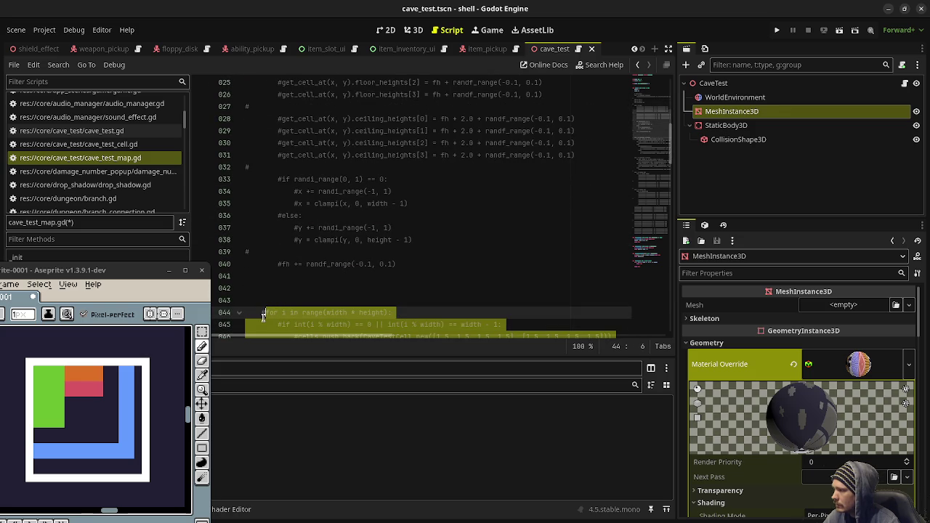
key("BackSpace")
key("BackSpace")
key("BackSpace")
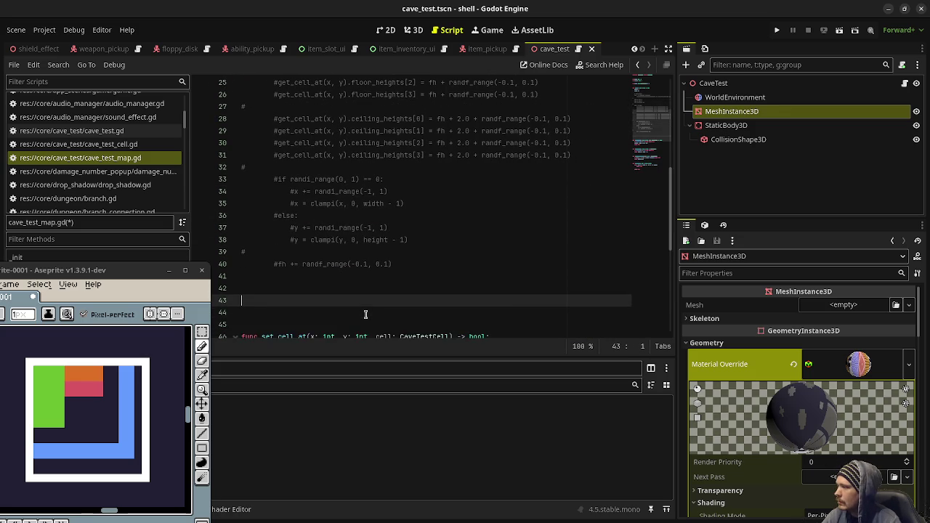
key("BackSpace")
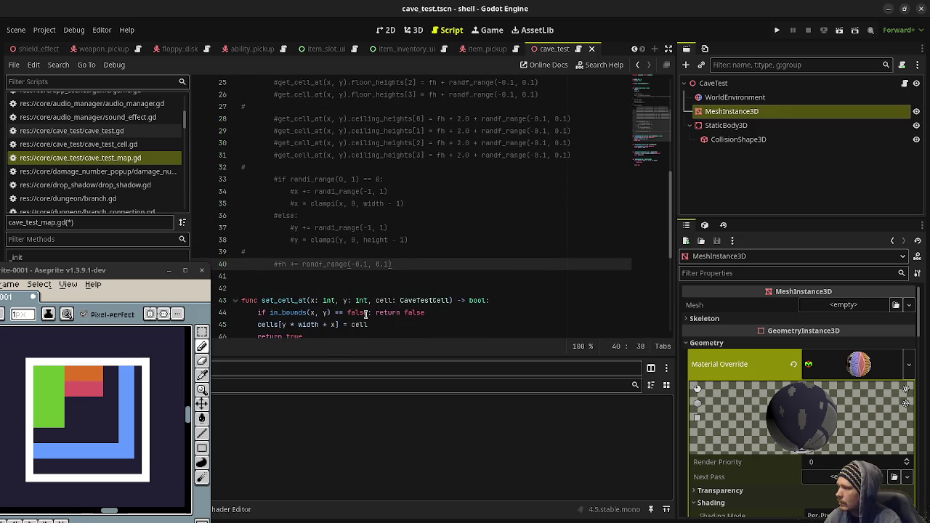
key("ctrl+s")
Add a '# hand designed room' section at line 12 with the loop lines pasted beneath it
scroll(409, 216, "up", 8)
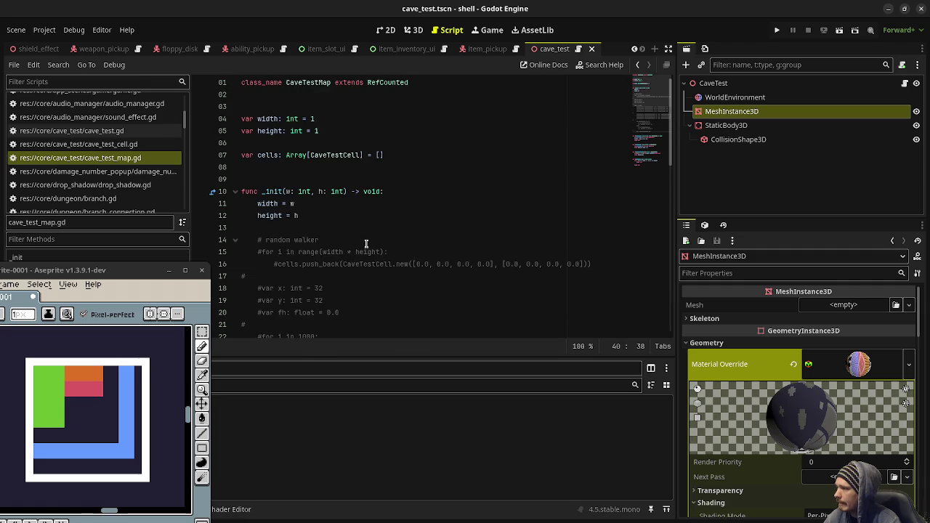
mouse_move(604, 263)
left_mouse_down()
mouse_move(218, 239)
mouse_move(254, 240)
left_mouse_up()
key("ctrl+c")
left_click(323, 216)
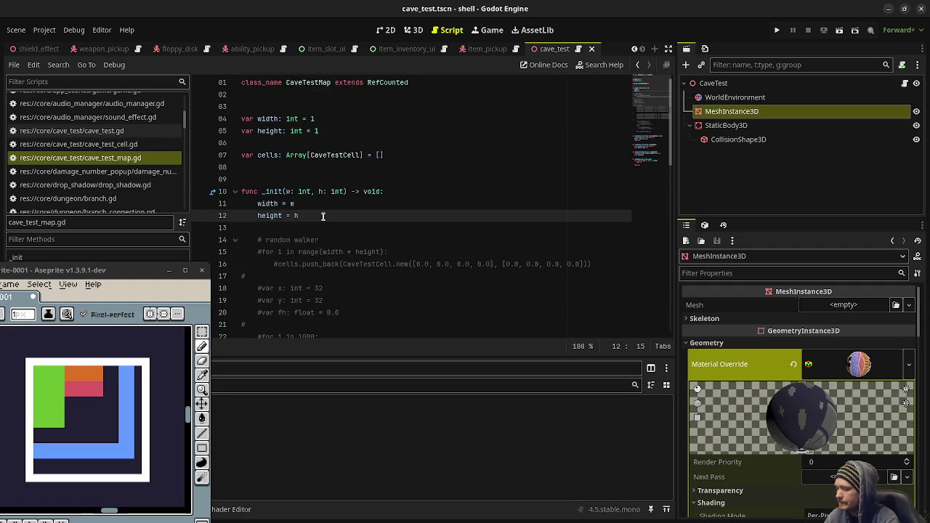
key("Return")
key("Return")
key("Return")
key("Up")
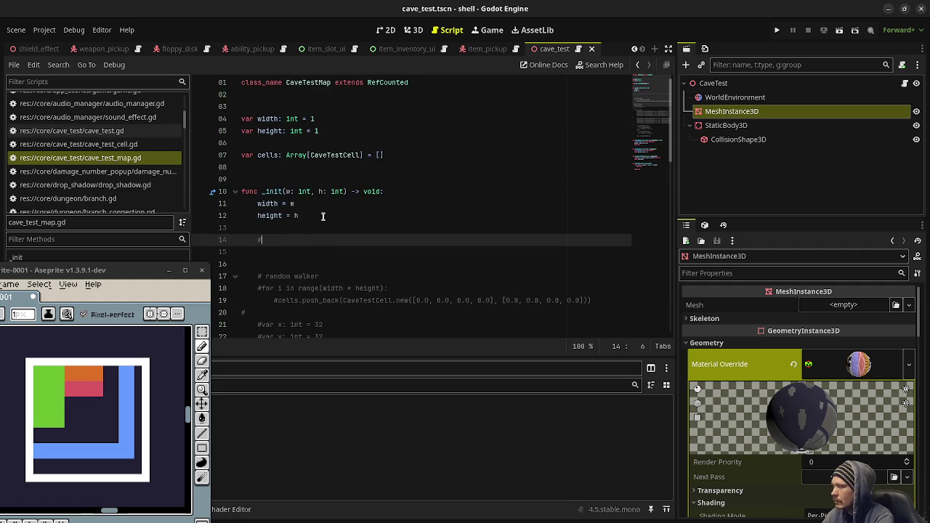
type(" hand designe")
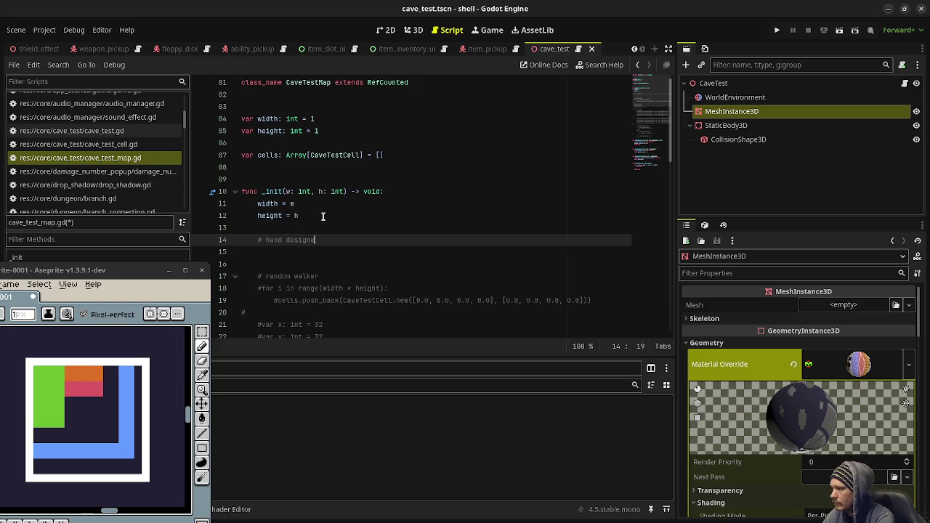
key("Return")
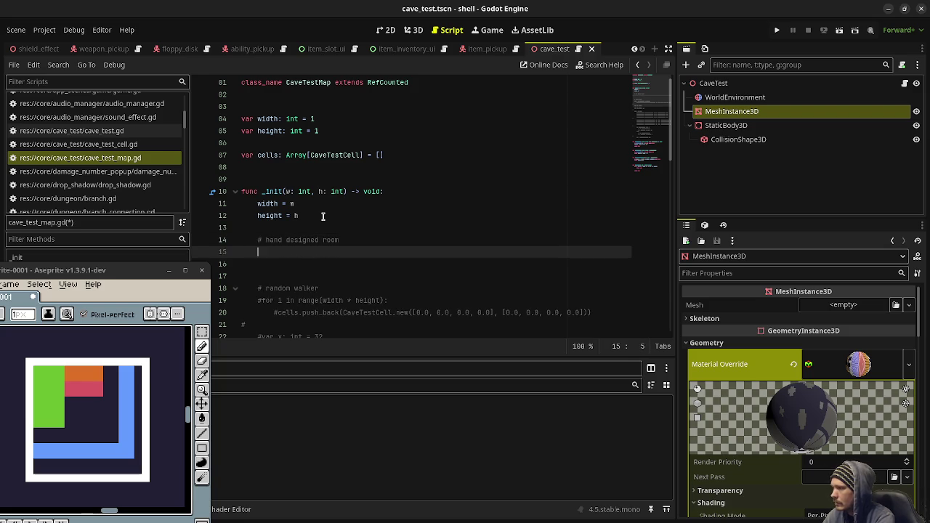
key("ctrl+v")
key("ctrl+s")
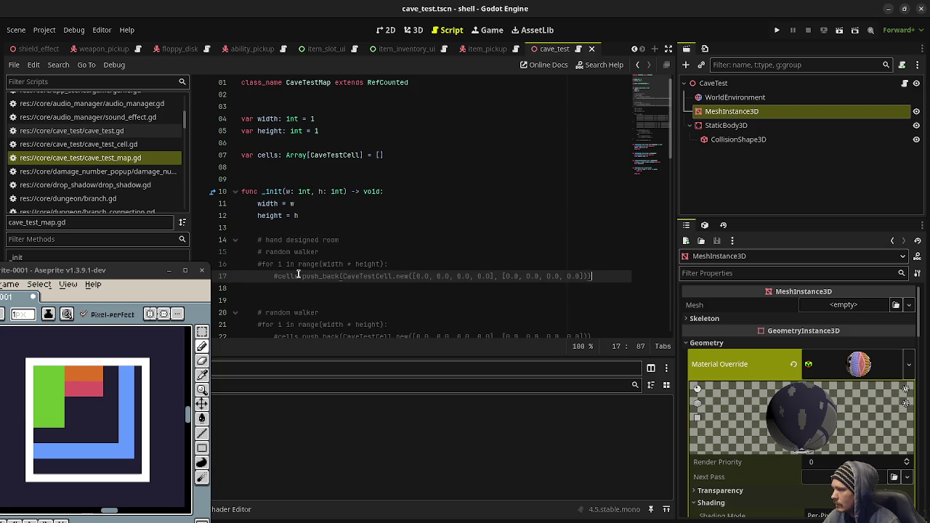
Uncomment the pasted loop, delete the stray random walker line, save, and switch to cave_test.gd
left_click_drag(299, 276, 256, 255)
key("ctrl+k")
key("ctrl+s")
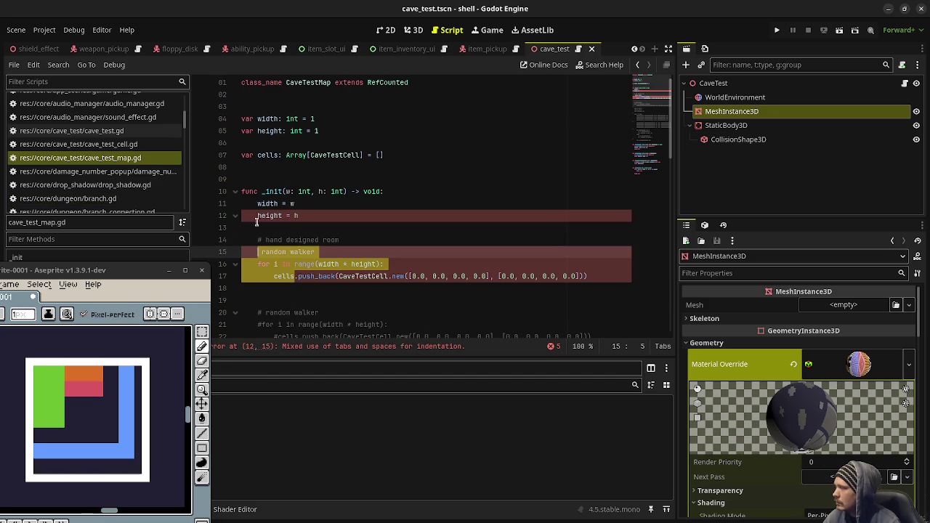
left_click(324, 240)
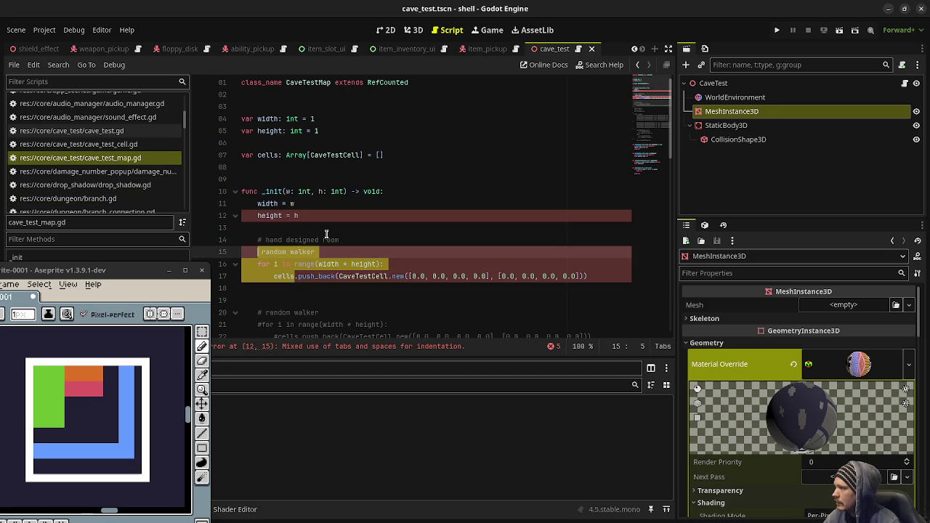
left_click(262, 251)
left_click_drag(325, 252, 366, 241)
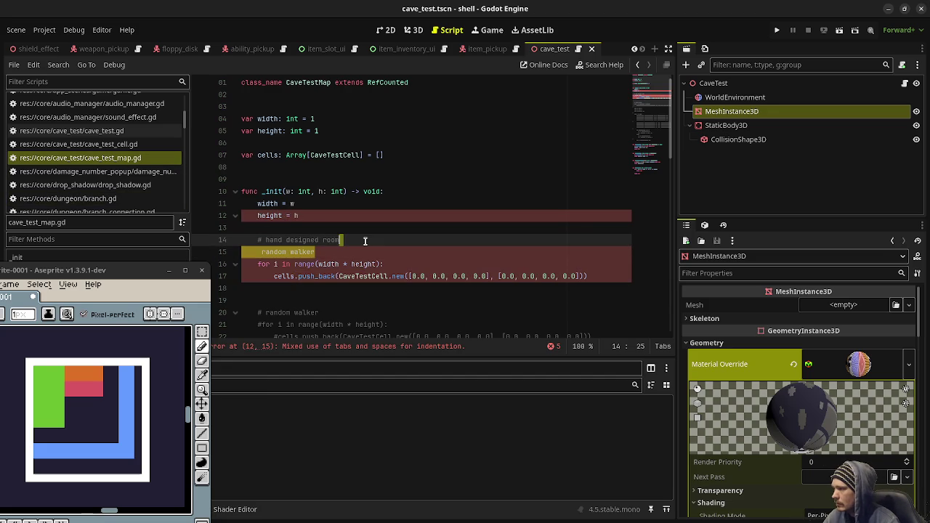
key("BackSpace")
key("ctrl+s")
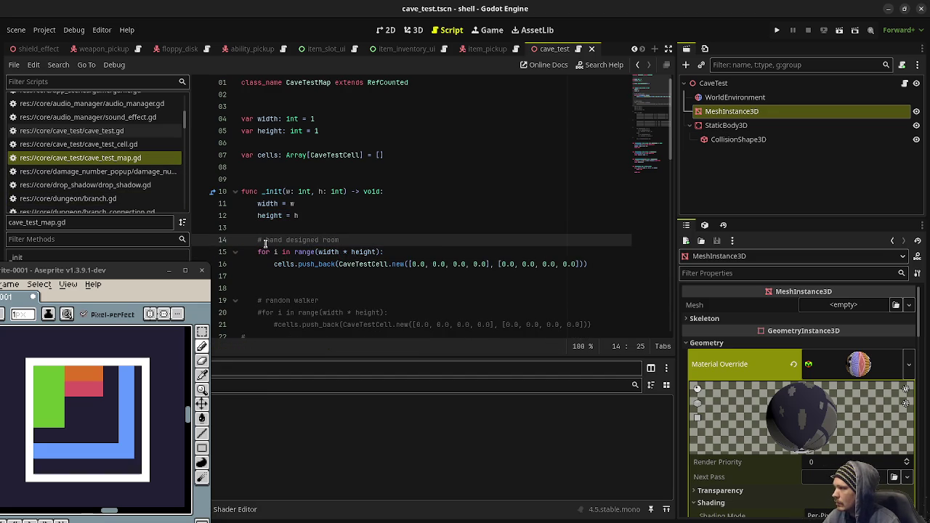
left_click(118, 131)
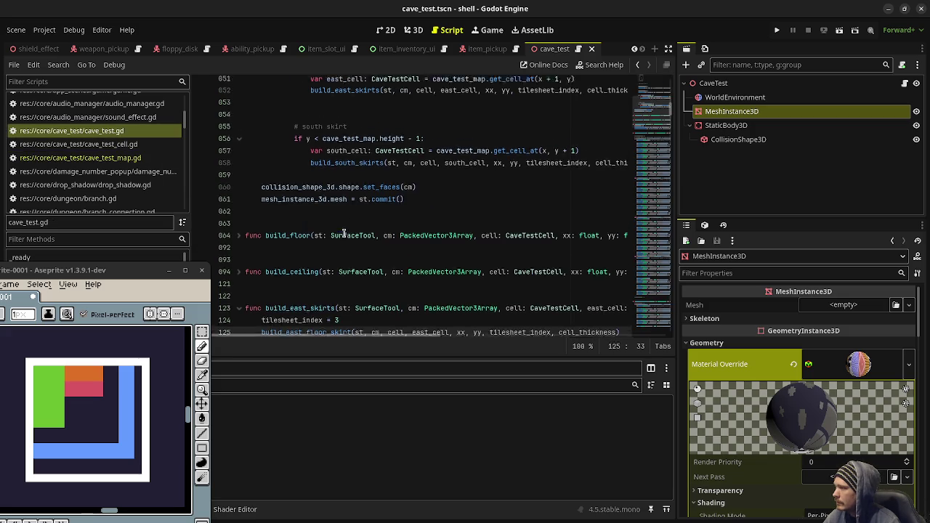
Change CaveTestMap.new(64, 64) to (16, 16) in cave_test.gd, save, then switch to game.gd
scroll(343, 234, "up", 10)
scroll(423, 246, "up", 5)
scroll(423, 246, "down", 4)
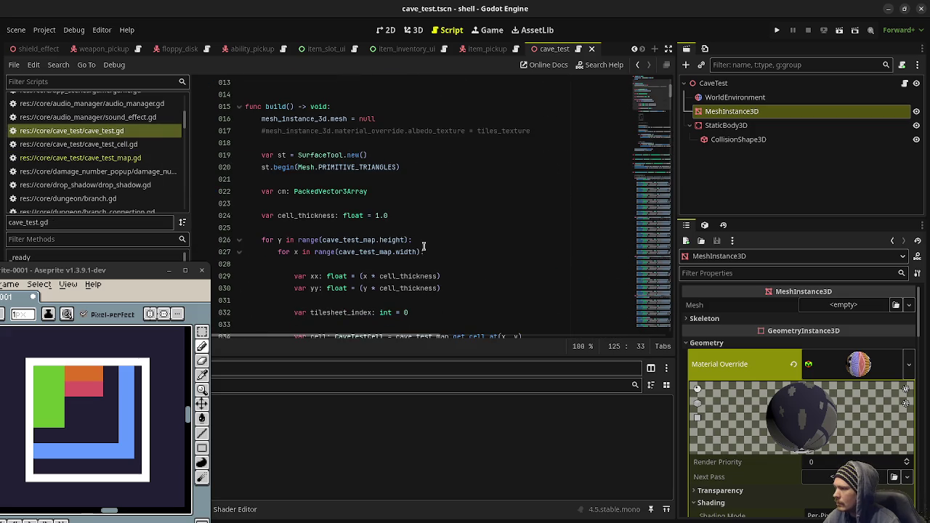
scroll(381, 227, "down", 3)
scroll(381, 250, "up", 4)
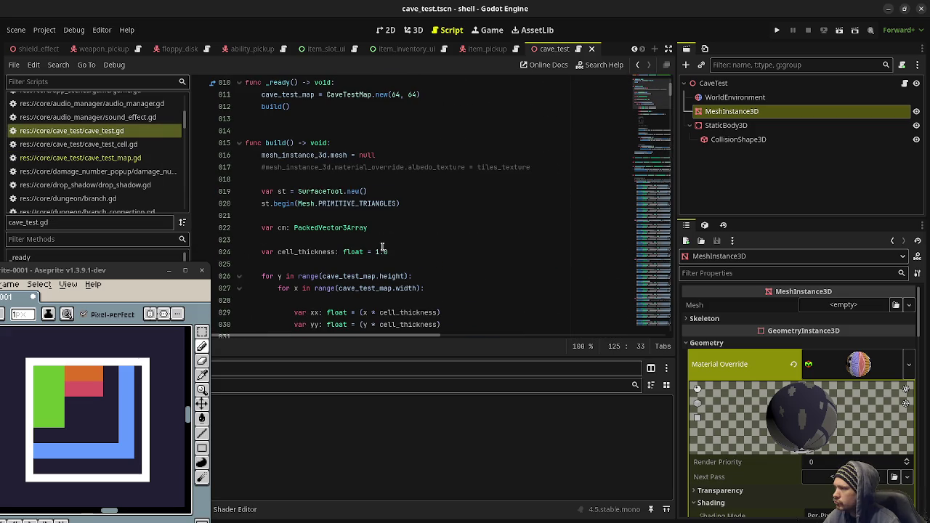
scroll(381, 249, "up", 3)
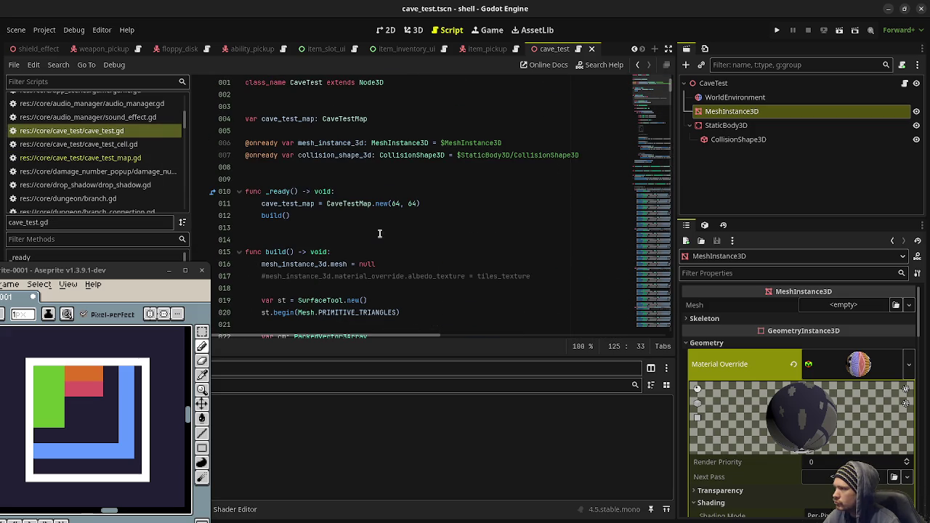
double_click(395, 203)
type("16")
double_click(413, 204)
type("16")
key("ctrl+s")
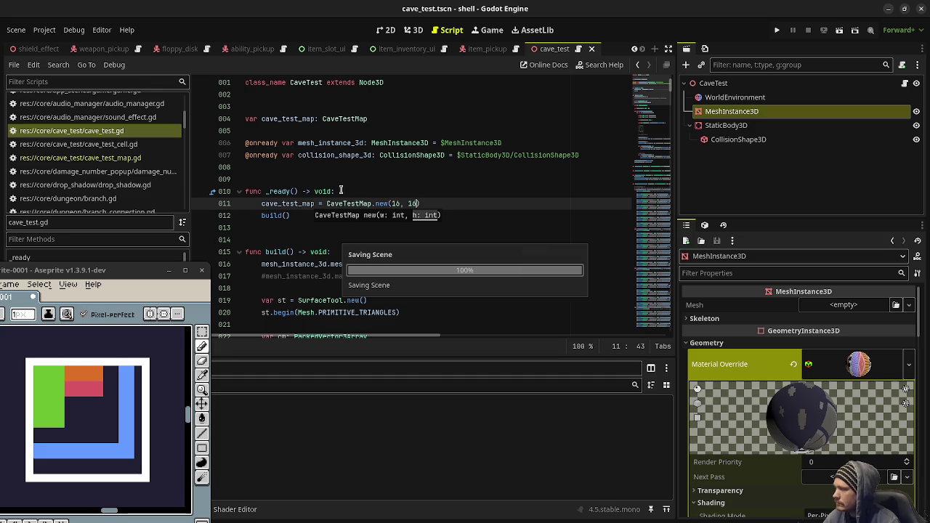
scroll(124, 158, "up", 5)
scroll(122, 160, "down", 3)
left_click(120, 164)
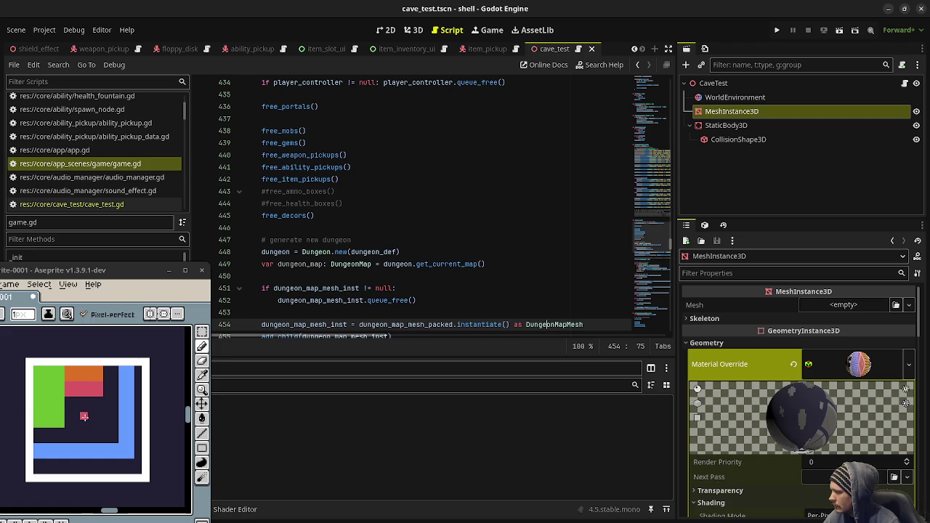
Change the spawn_player call in game.gd to Vector3(7.5, 0, 7.5) and save
scroll(429, 261, "up", 20)
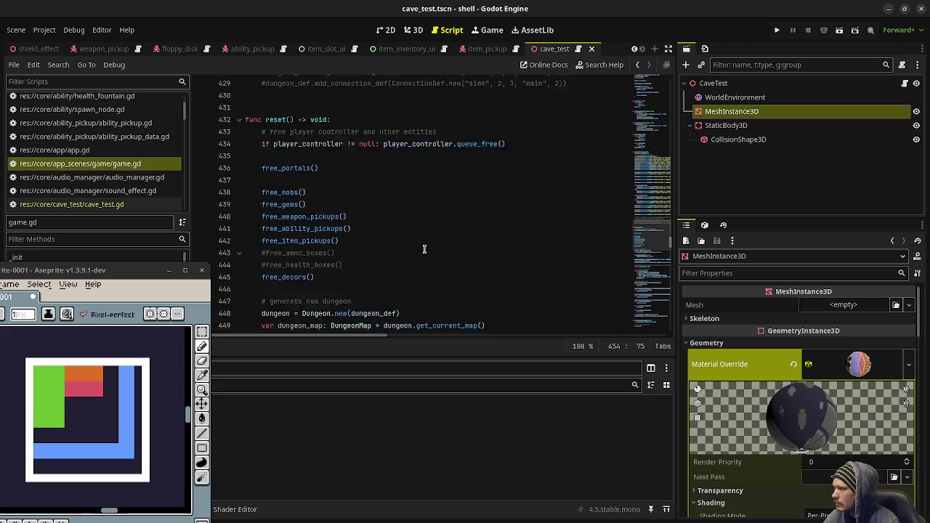
left_click_drag(639, 209, 667, 151)
scroll(545, 197, "up", 20)
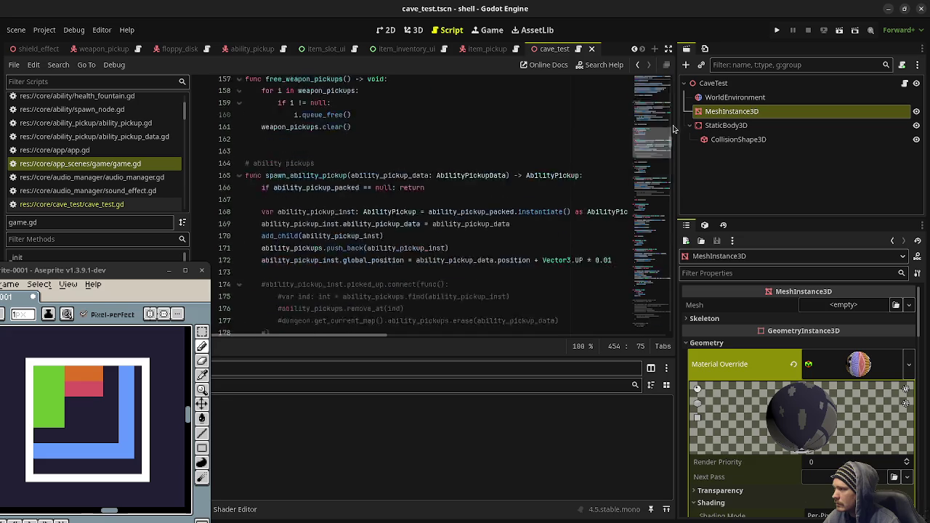
scroll(465, 228, "up", 10)
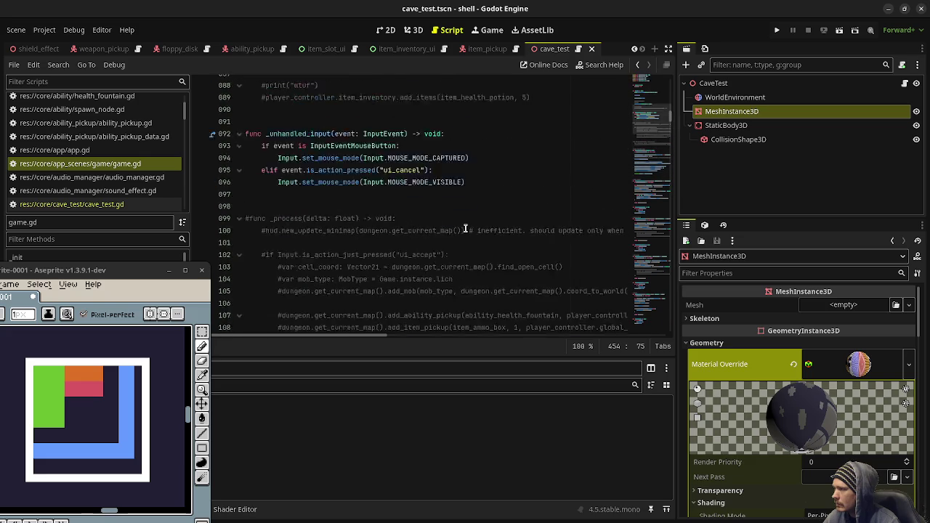
left_click(357, 223)
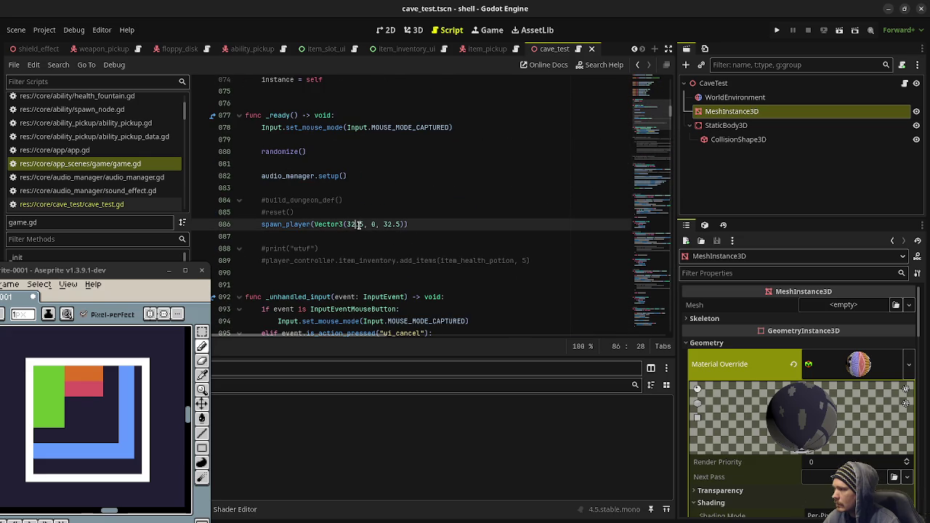
key("BackSpace")
key("BackSpace")
type("7")
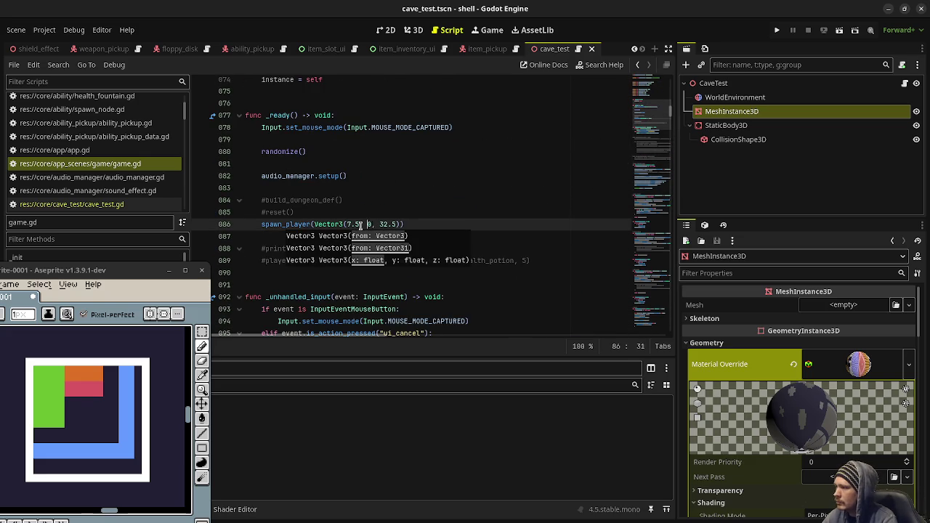
key("BackSpace")
key("BackSpace")
type("7")
key("ctrl+s")
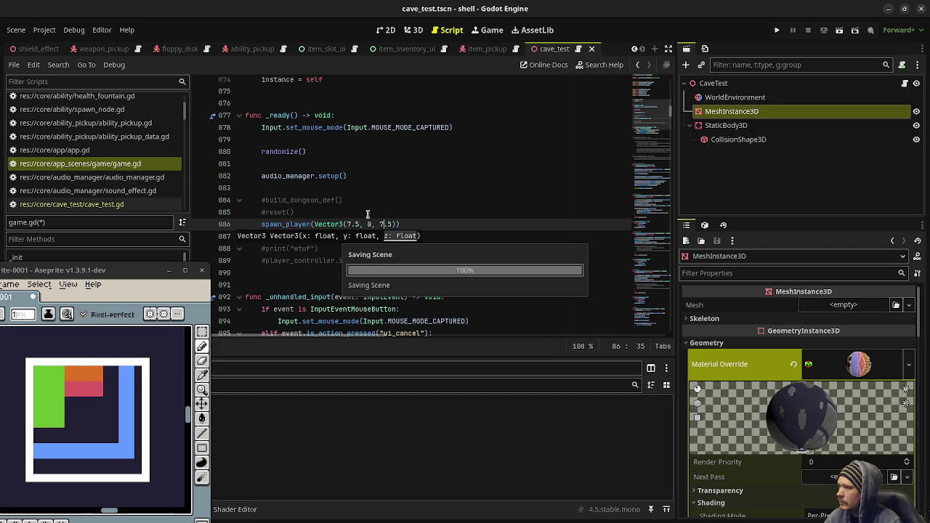
Add a missing closing parenthesis in cave_test.gd, save, then return to cave_test_map.gd
left_click(115, 205)
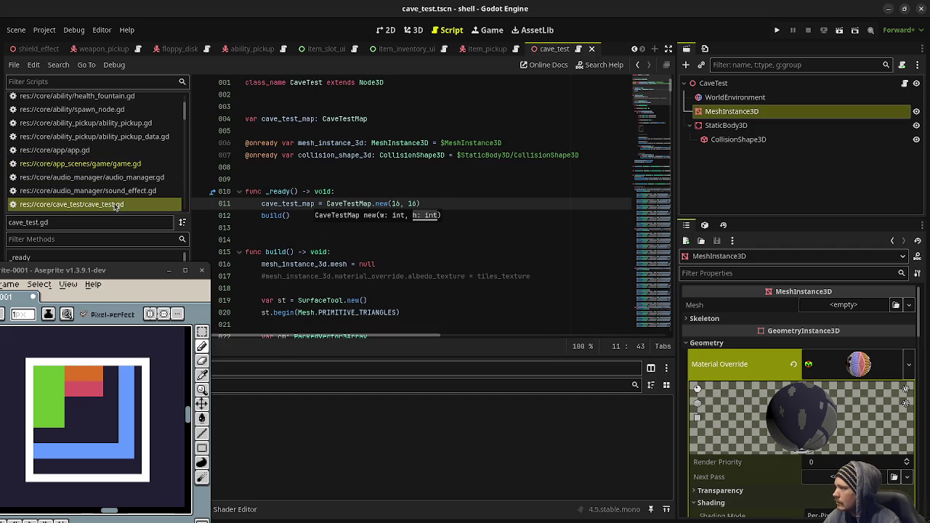
type(")")
key("ctrl+s")
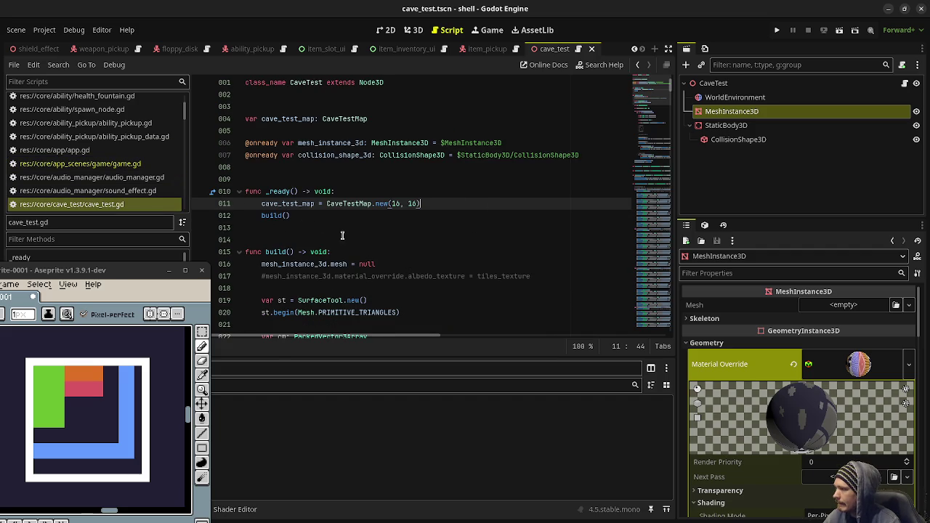
scroll(342, 234, "down", 5)
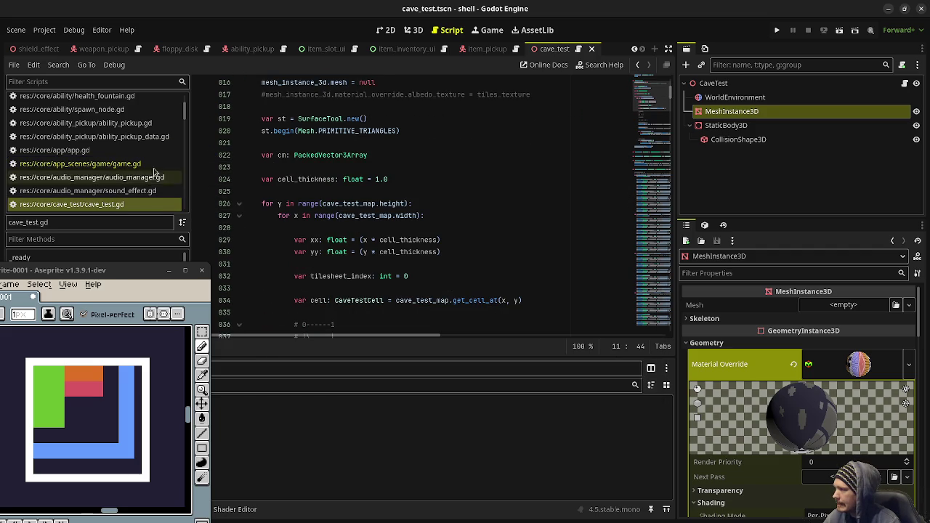
scroll(128, 196, "down", 2)
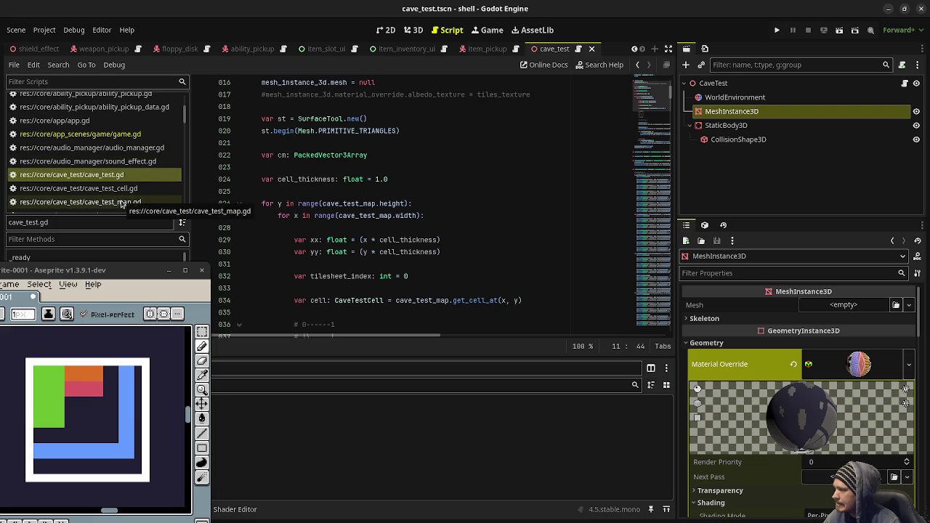
left_click(109, 202)
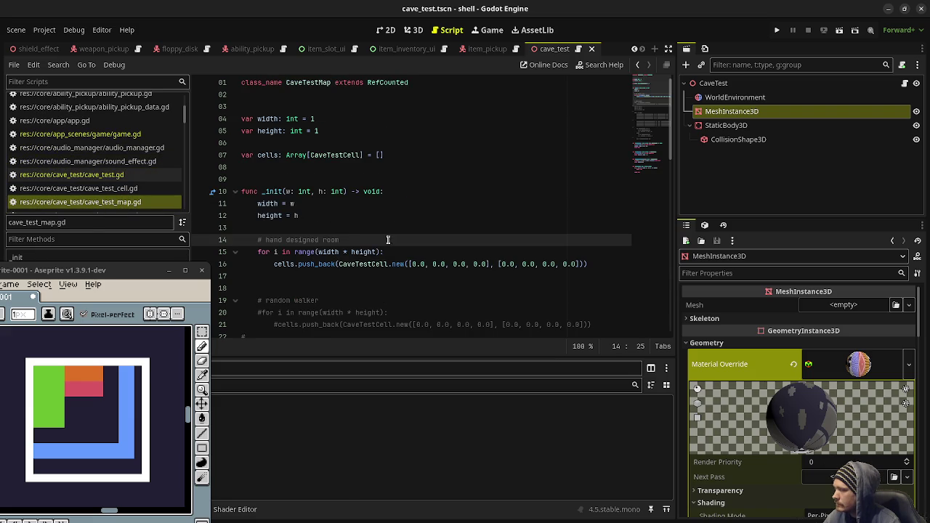
Set each cell's second value list to [3.0, 3.0, 3.0, 3.0] using multiple carets
left_click(500, 264)
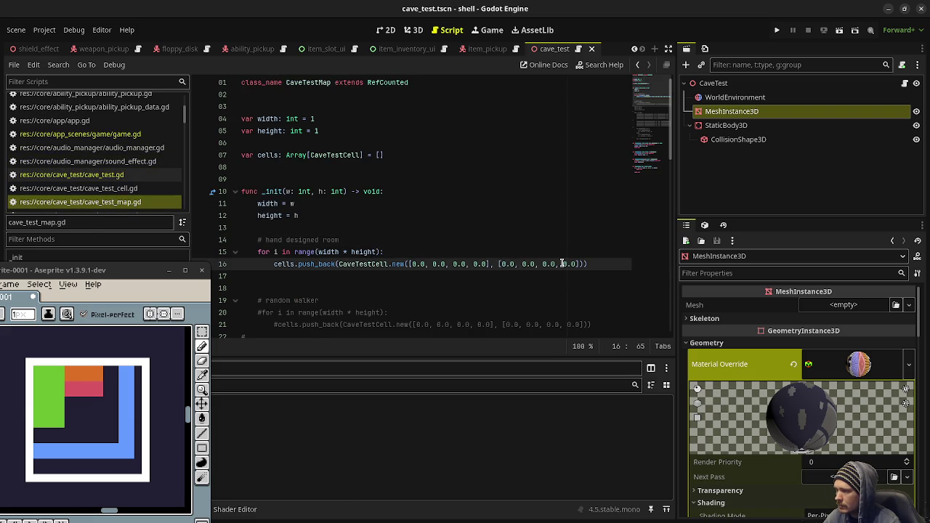
type("3")
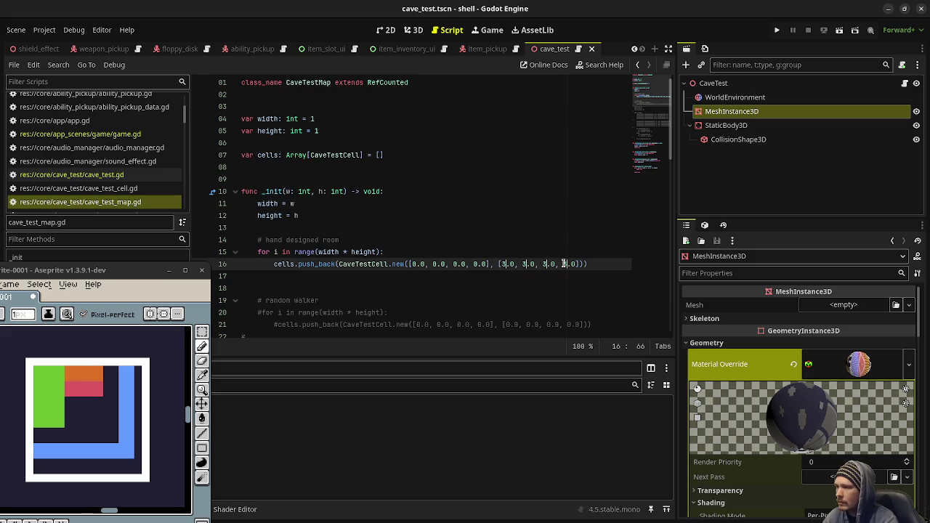
key("F5")
Playtest the game by firing and walking forward, then stop the run
left_click(539, 215)
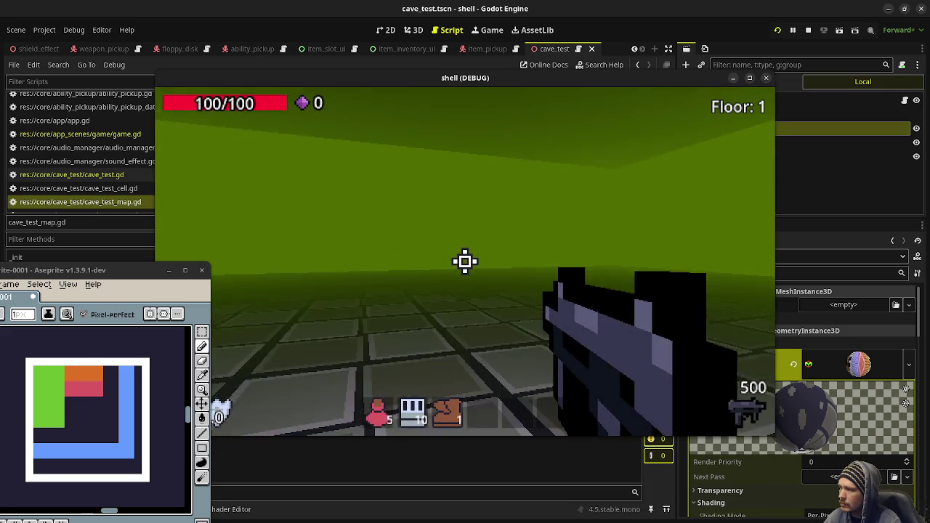
left_click(465, 262)
left_click(465, 261)
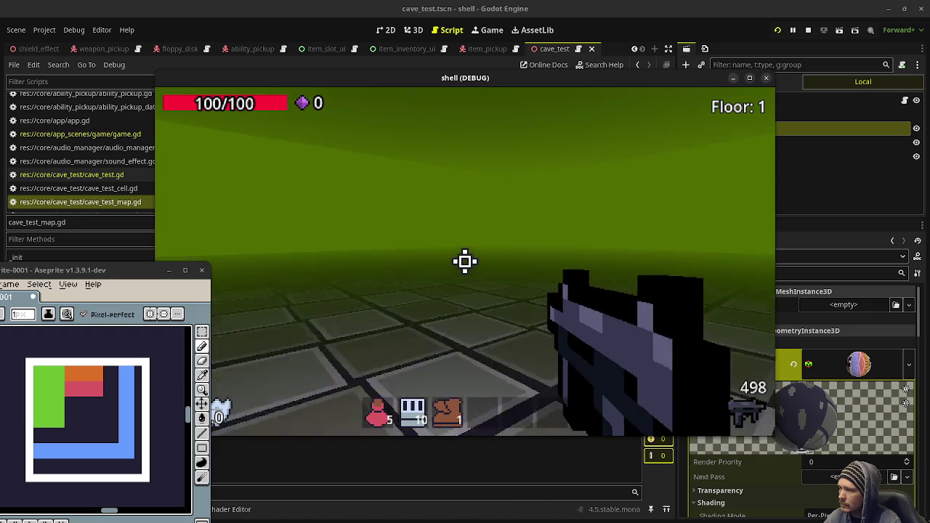
key("w")
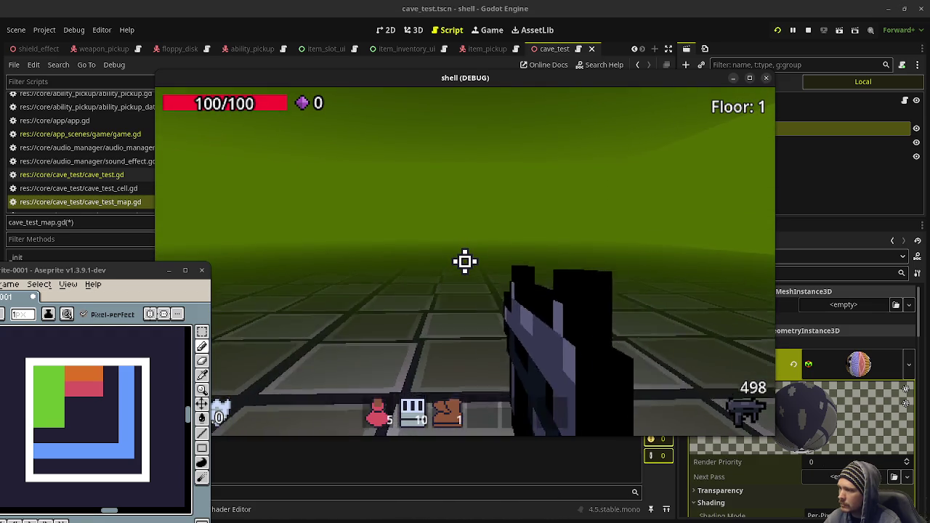
left_click(808, 30)
Type 'h' in the script, save it, and close the Aseprite window
type("height = h")
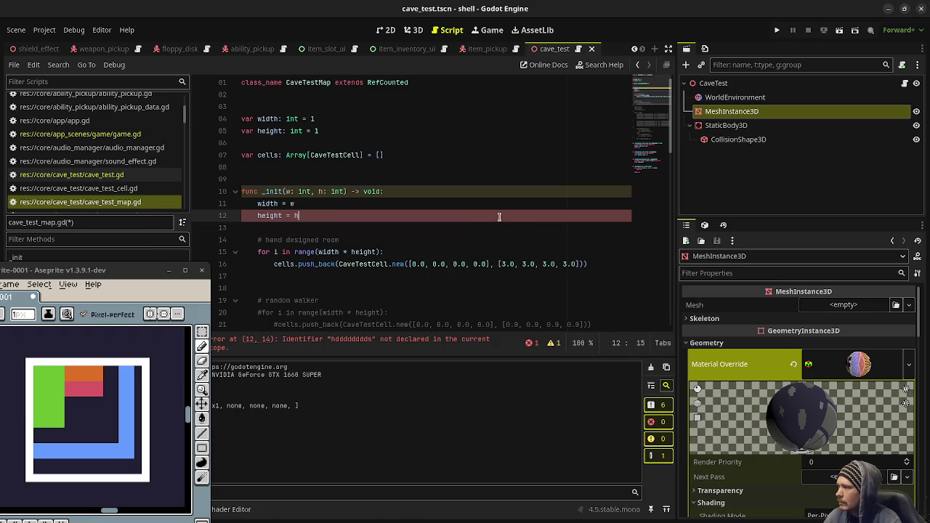
key("ctrl+s")
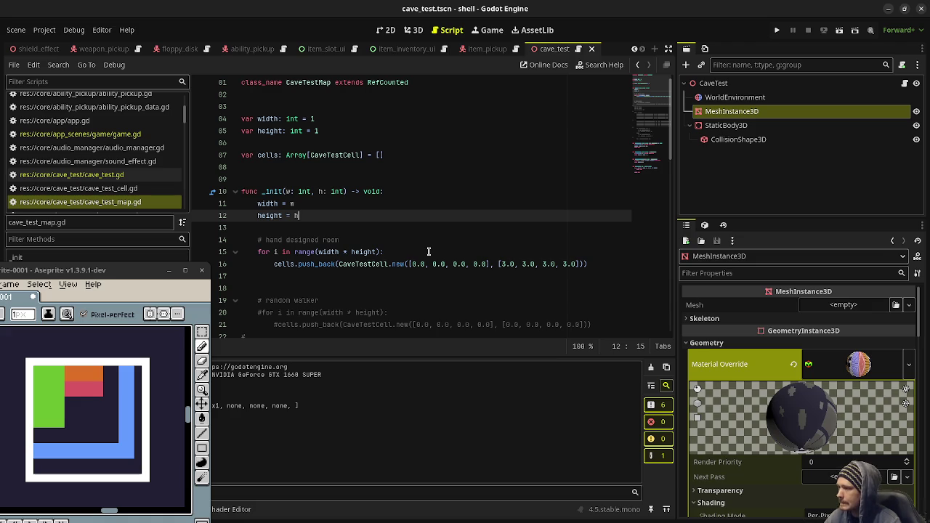
left_click(203, 267)
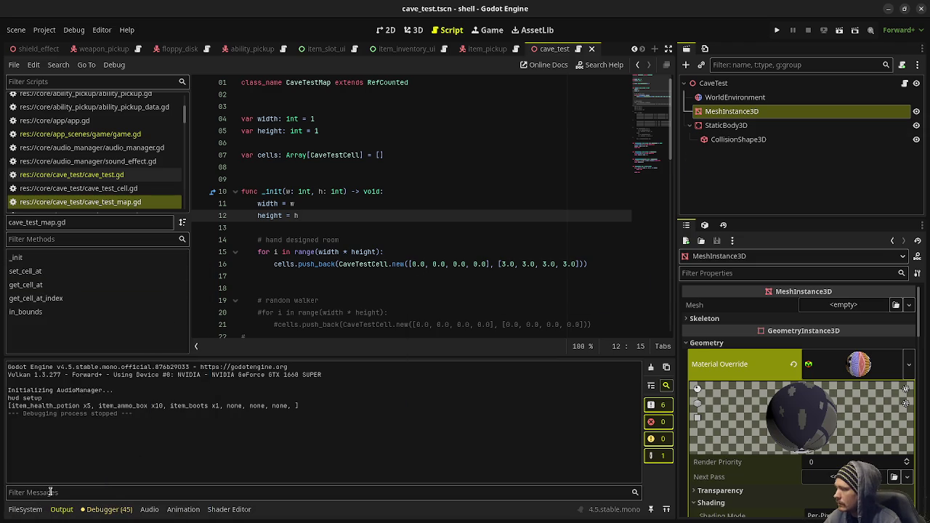
Drag assets/tiles.png onto the MeshInstance3D's Material Override, save, and test-run the game
left_click(24, 510)
left_click(42, 400)
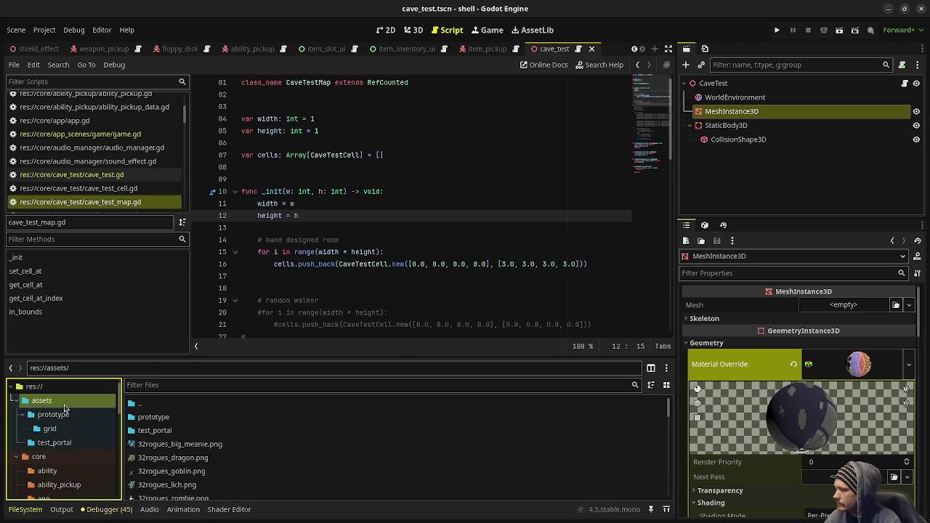
scroll(185, 449, "down", 10)
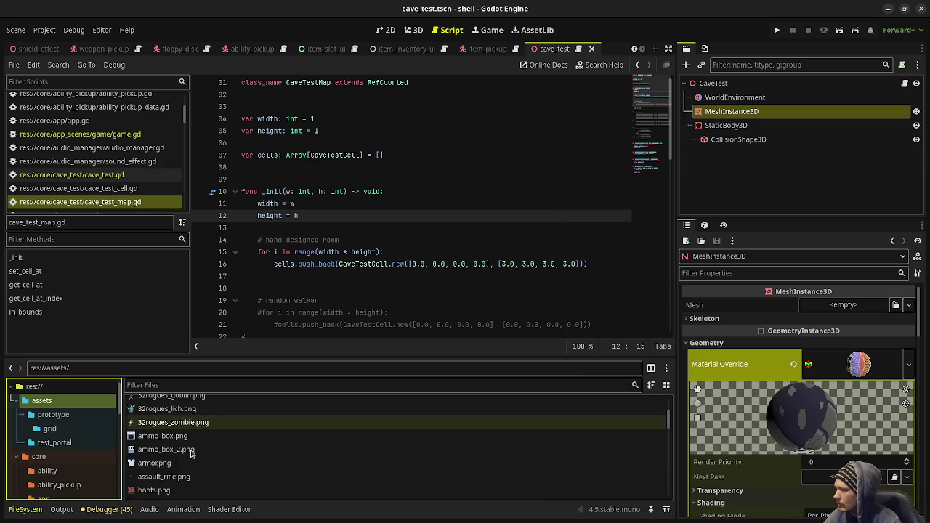
scroll(191, 452, "down", 5)
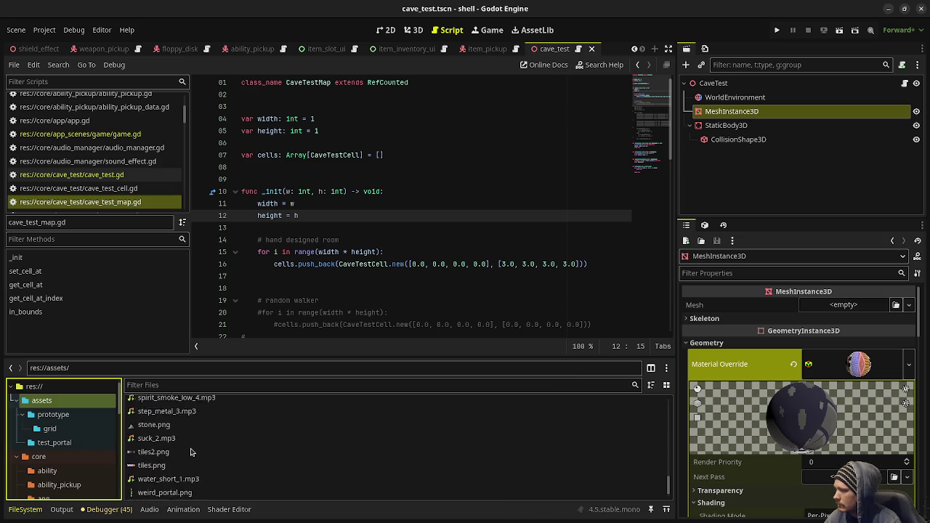
mouse_move(166, 452)
left_mouse_down()
mouse_move(661, 437)
mouse_move(854, 367)
left_mouse_up()
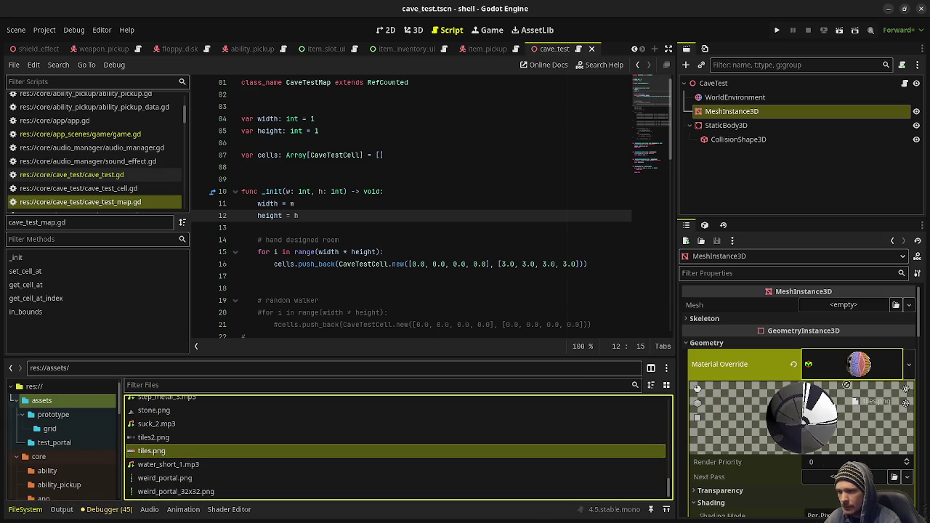
key("ctrl+s")
left_click(777, 29)
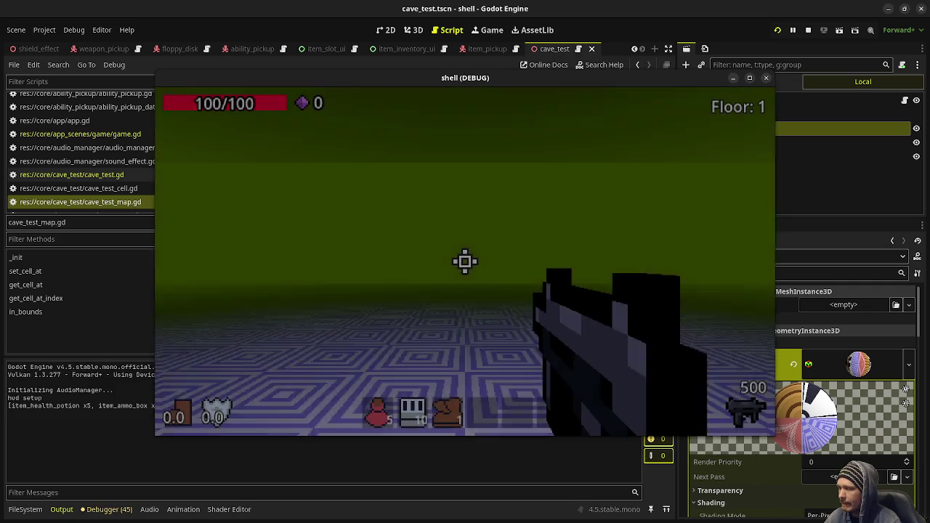
key("F8")
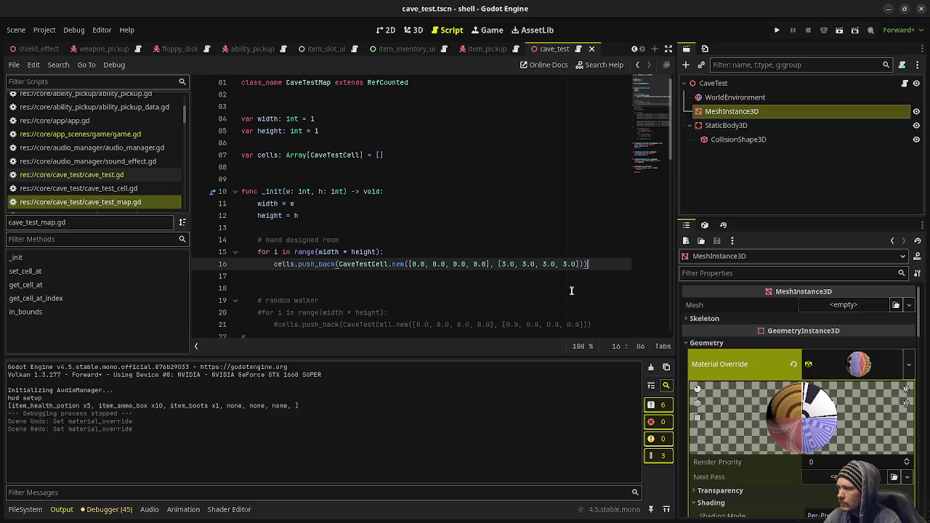
Start an 'if int(i % width) == 0' border check in the room loop, then abandon it
left_click(421, 254)
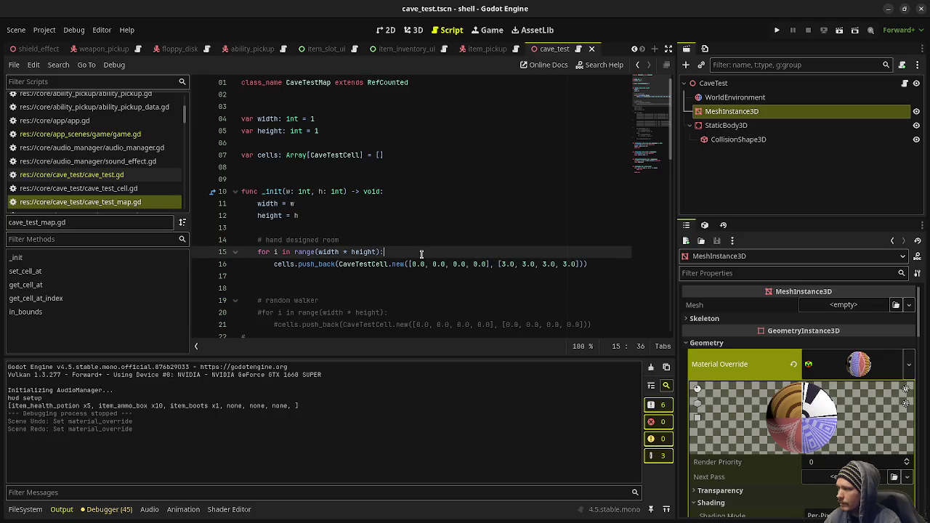
key("Return")
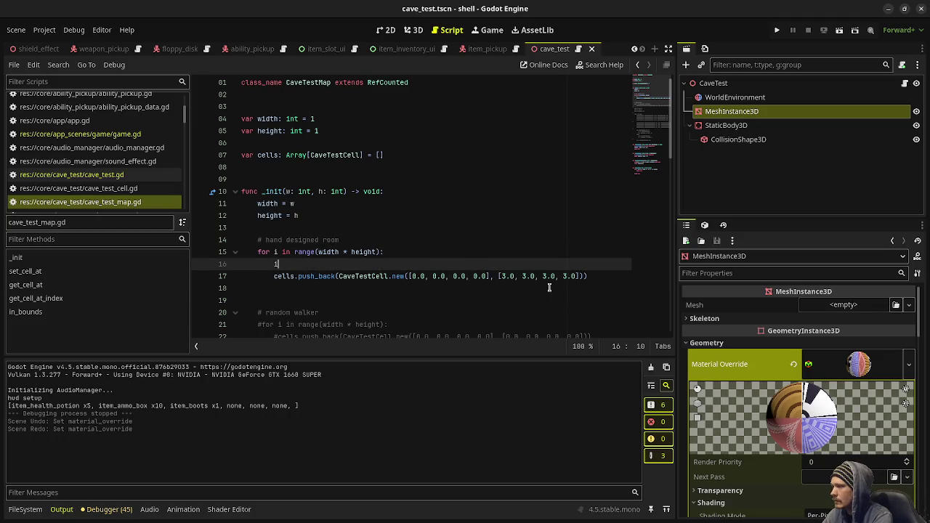
type("f ")
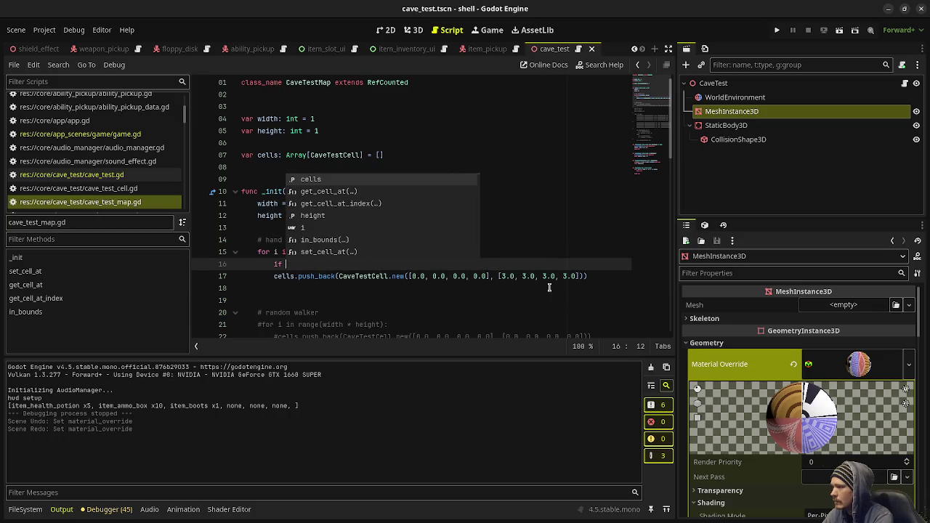
type("int")
key("BackSpace")
key("BackSpace")
key("BackSpace")
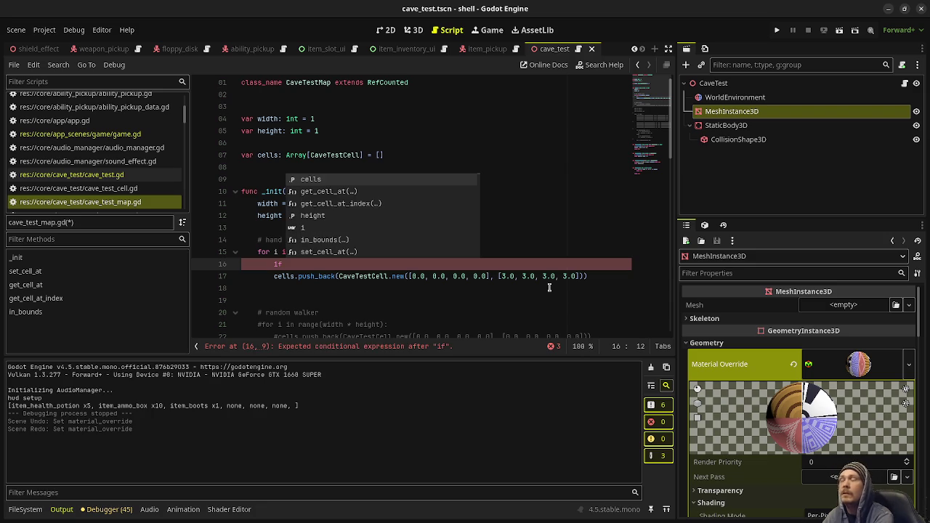
type("int(")
type("i % width")
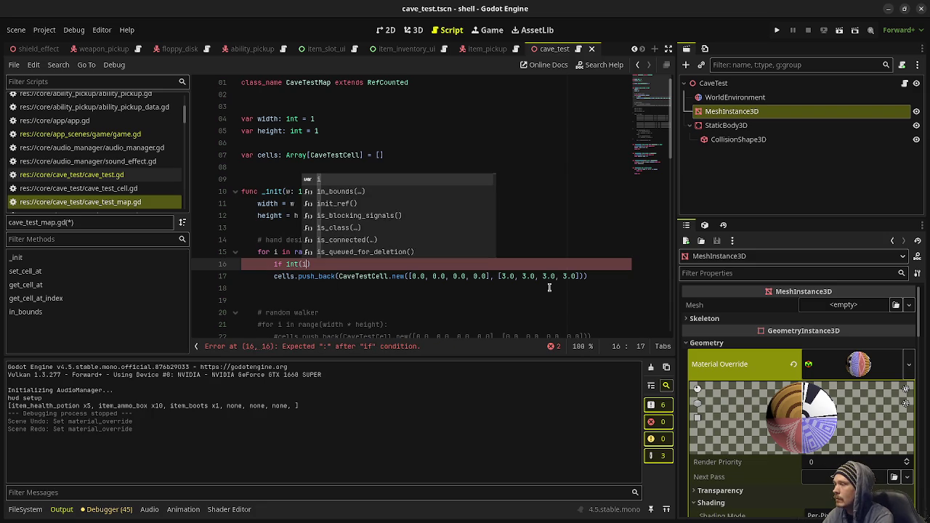
type(") ")
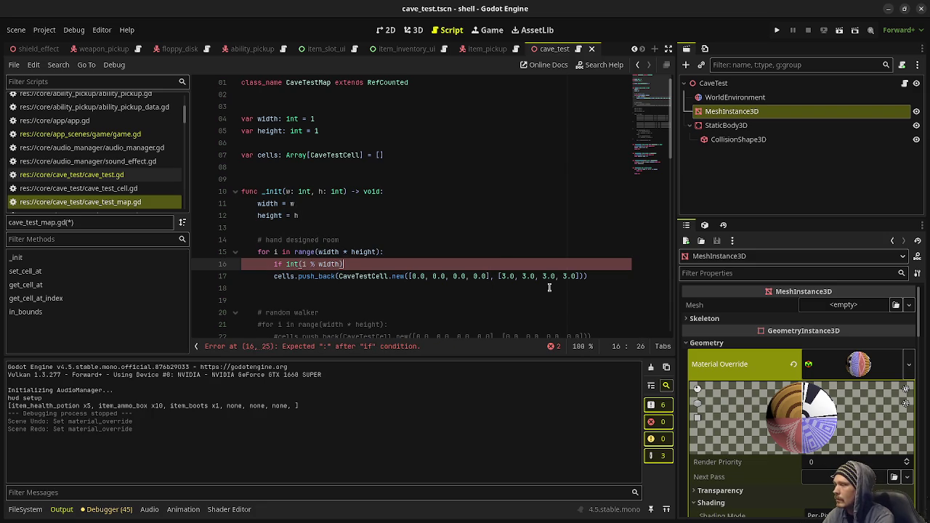
type("== 0")
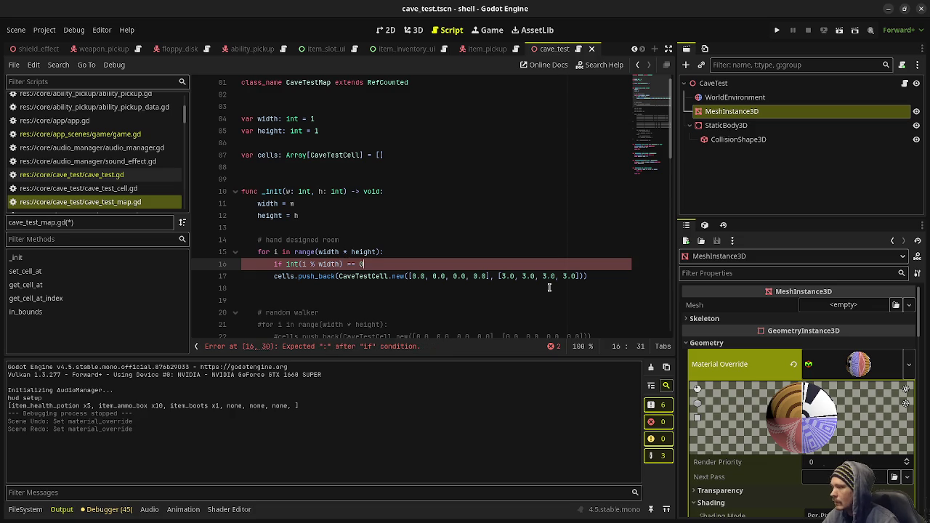
scroll(548, 287, "down", 4)
scroll(480, 267, "down", 6)
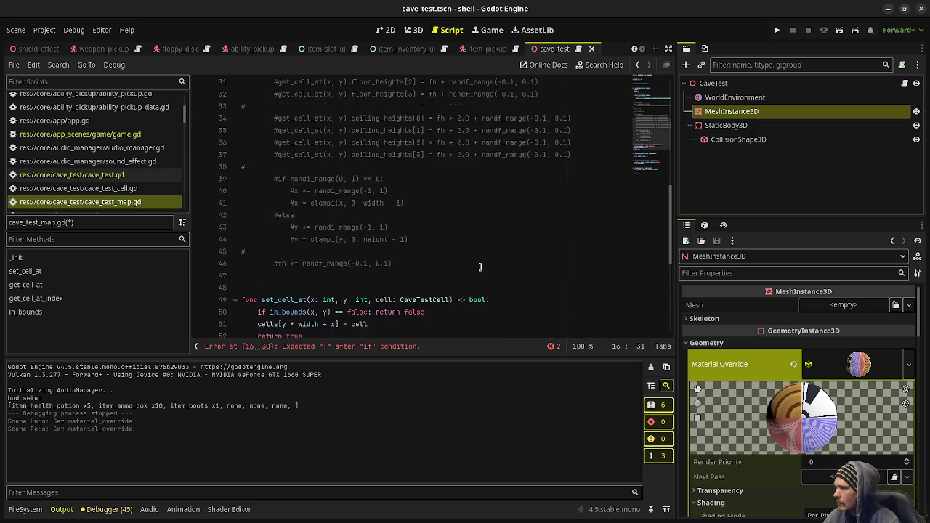
key("BackSpace")
key("BackSpace")
key("BackSpace")
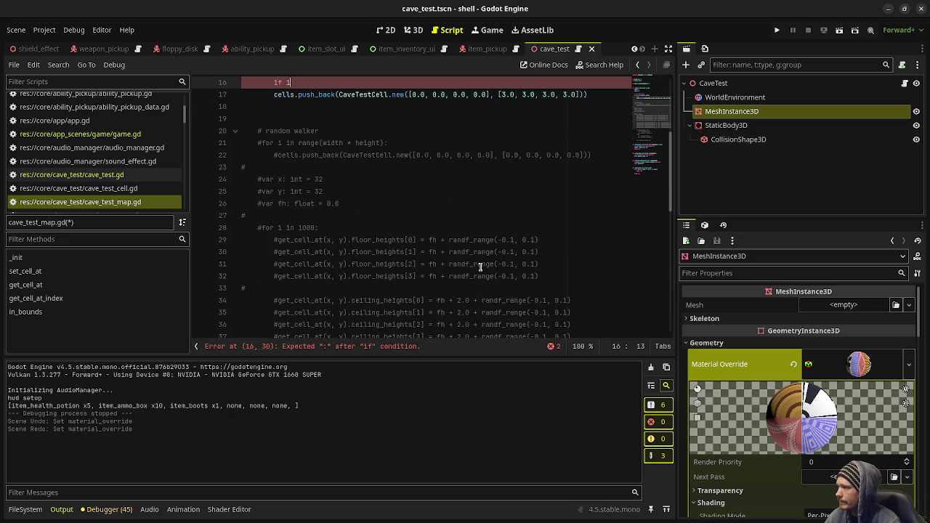
Undo edits until the commented if/elif/else border block reappears in the loop
key("ctrl+z")
key("ctrl+z")
key("ctrl+z")
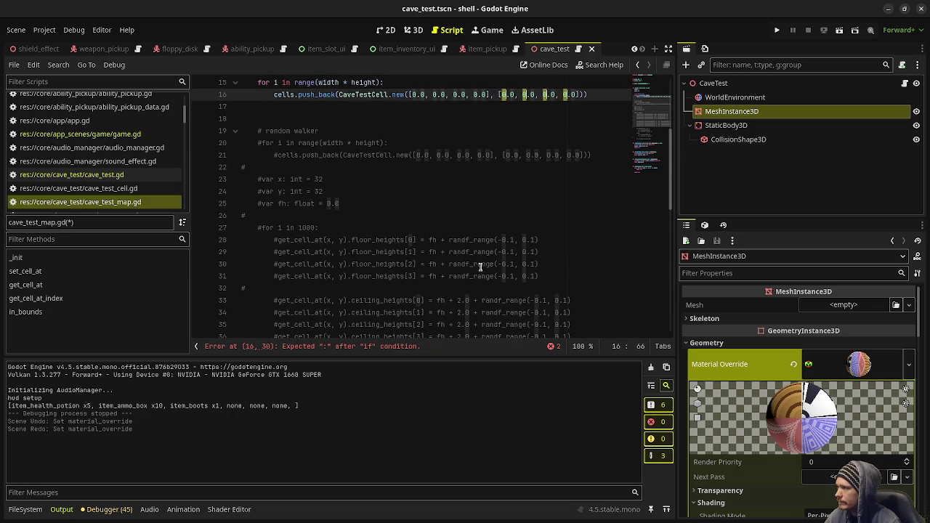
key("ctrl+z")
key("ctrl+z")
key("ctrl+z")
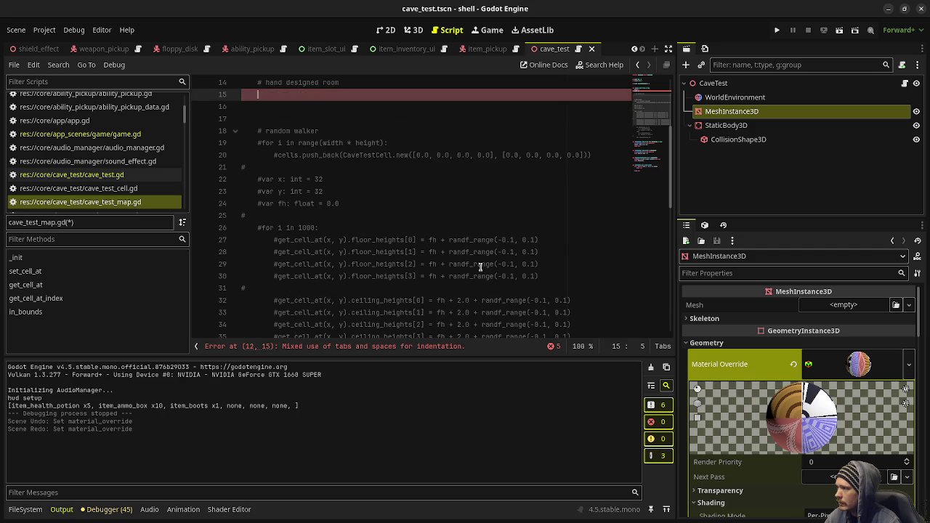
key("ctrl+z")
key("ctrl+z")
key("ctrl+z")
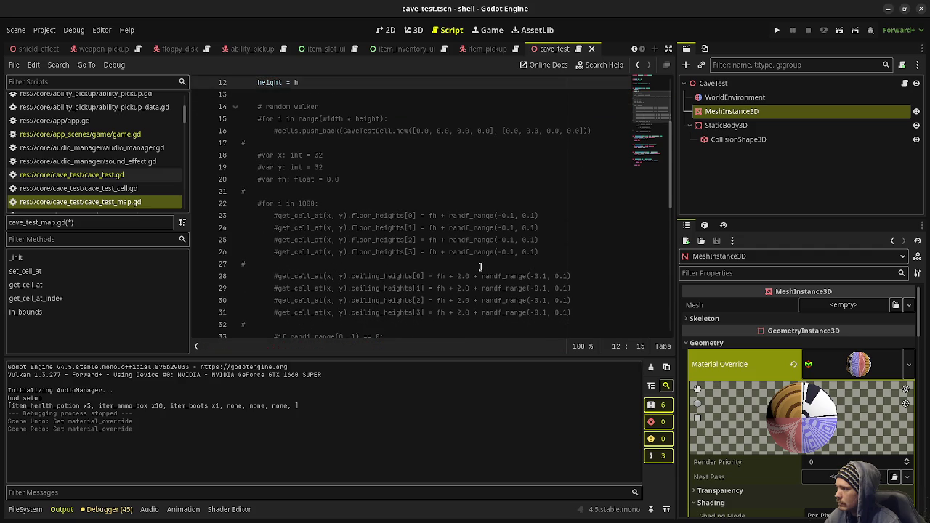
scroll(480, 267, "down", 2)
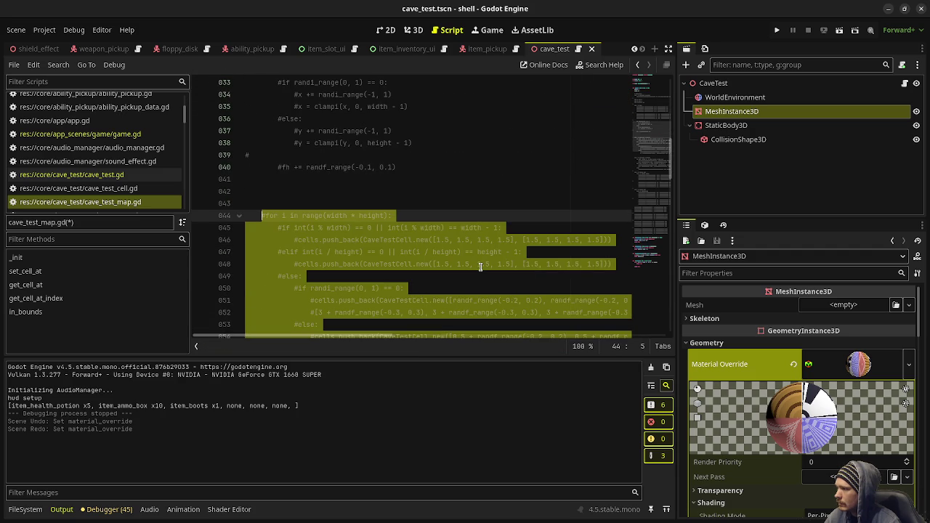
left_click(479, 229)
left_click_drag(310, 276, 276, 227)
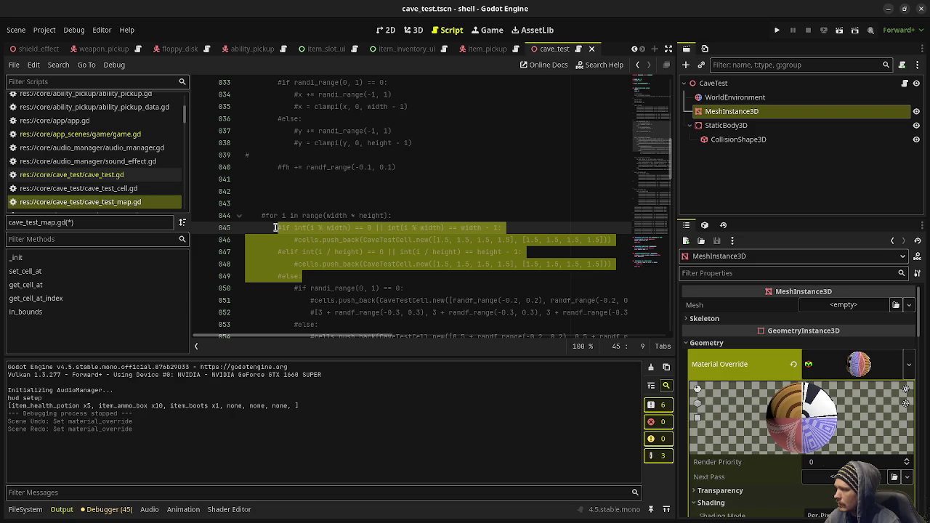
key("ctrl+z")
key("ctrl+z")
key("ctrl+z")
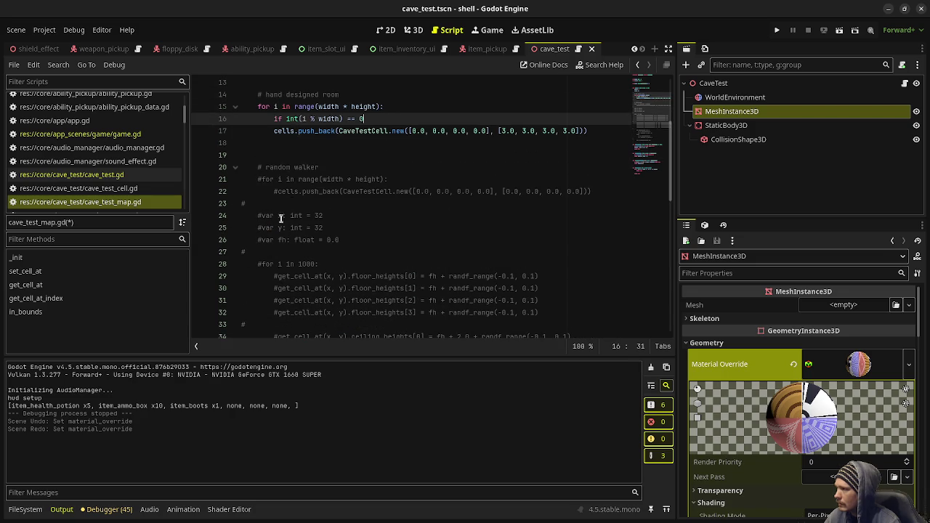
key("ctrl+z")
key("ctrl+z")
key("ctrl+z")
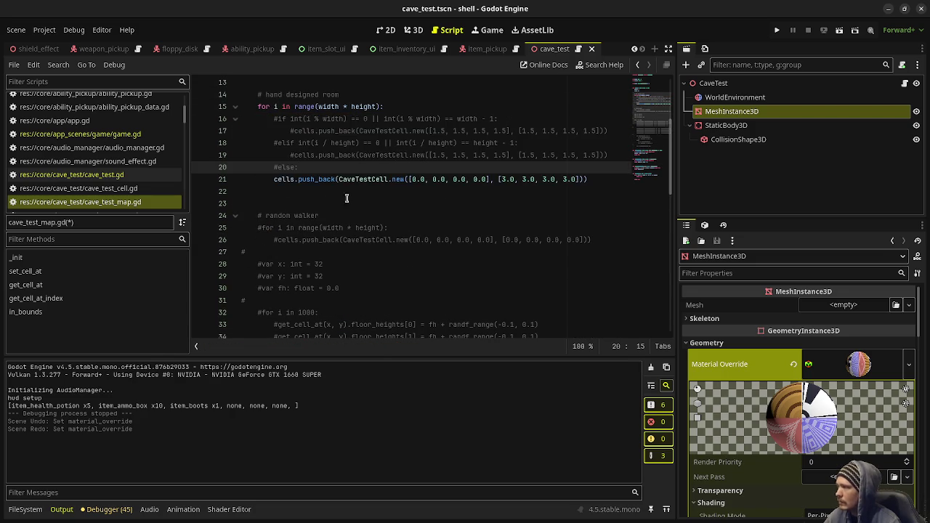
Indent push_back under the else, uncomment if/elif/else lines 16–20, and save
left_click(275, 179)
key("Tab")
left_click_drag(311, 167, 271, 120)
key("ctrl+k")
key("ctrl+s")
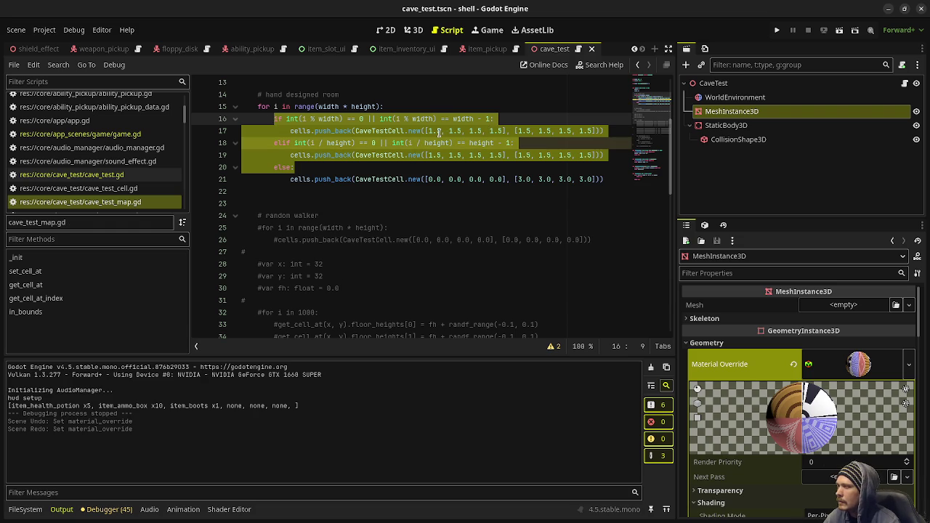
Playtest the room by walking toward the new border wall, then stop the game
key("F5")
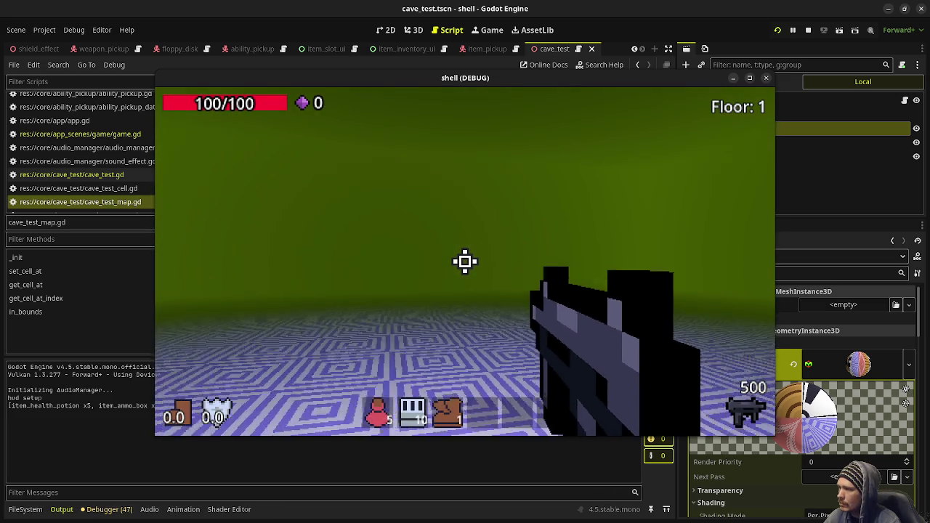
left_click(465, 261)
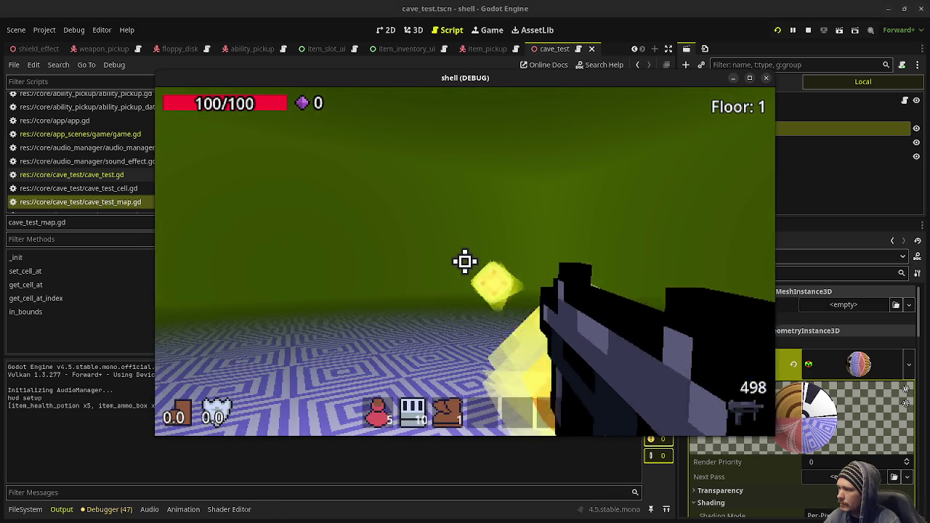
key("w")
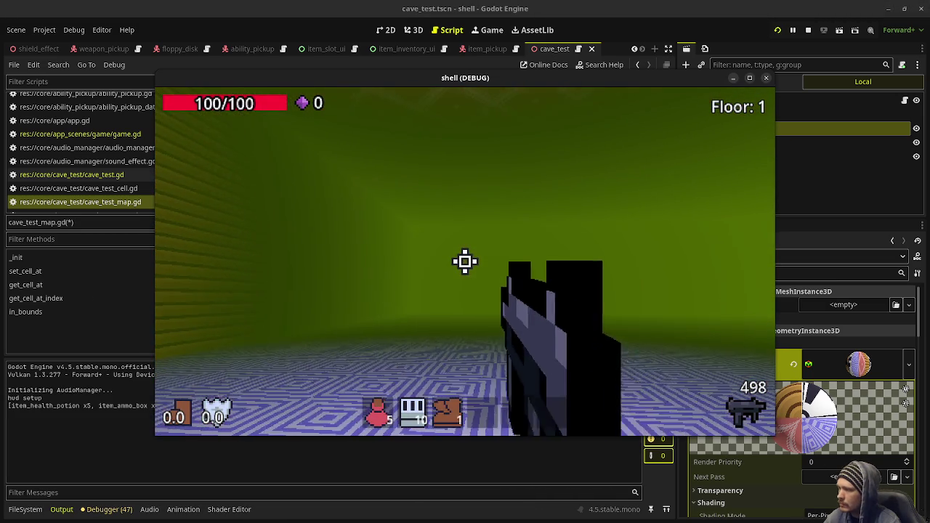
key("F8")
left_click(513, 204)
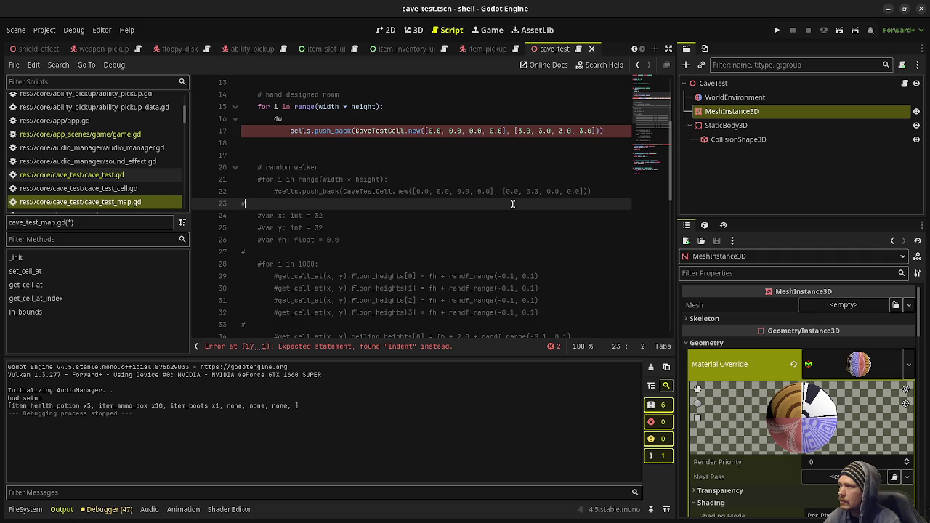
Undo the stray typing in cave_test_map.gd and save the restored script
key("ctrl+z")
key("ctrl+s")
left_click(437, 213)
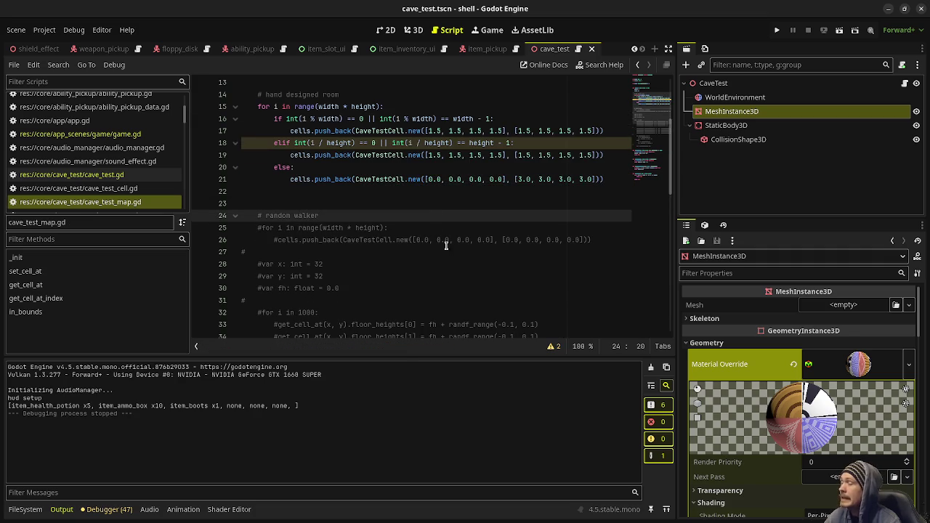
Toggle Aseprite's keep-on-every-workspace option on and off, then hide the Aseprite window
key("alt+Tab")
right_click(145, 271)
left_click(209, 398)
right_click(143, 274)
left_click(203, 400)
right_click(145, 271)
left_click(183, 355)
left_click(398, 214)
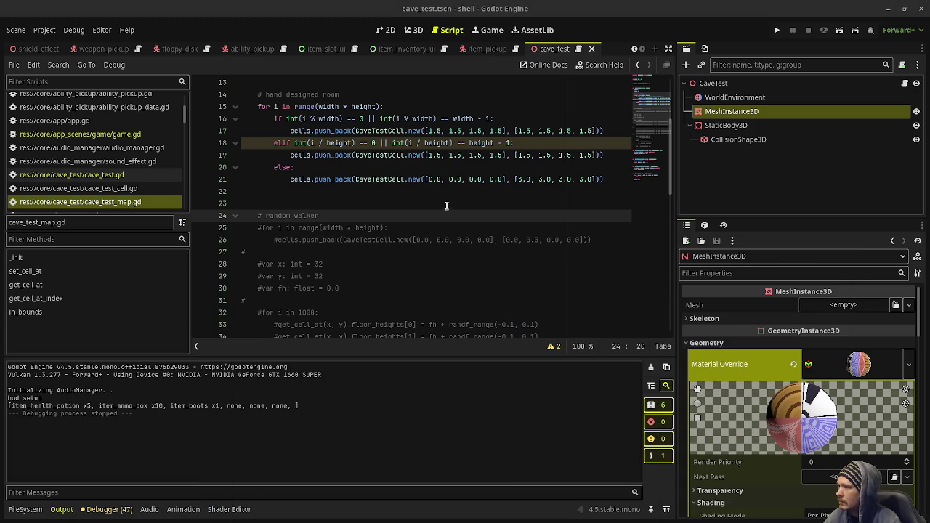
Change the 1.5 heights on lines 17 and 19 to 1.25 with multiple carets and save
left_click(435, 130)
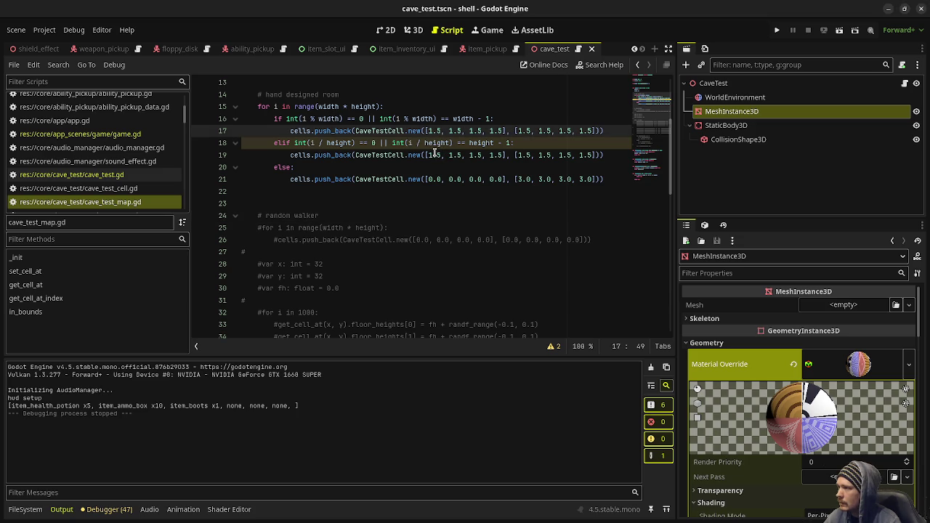
left_click(436, 155, "alt")
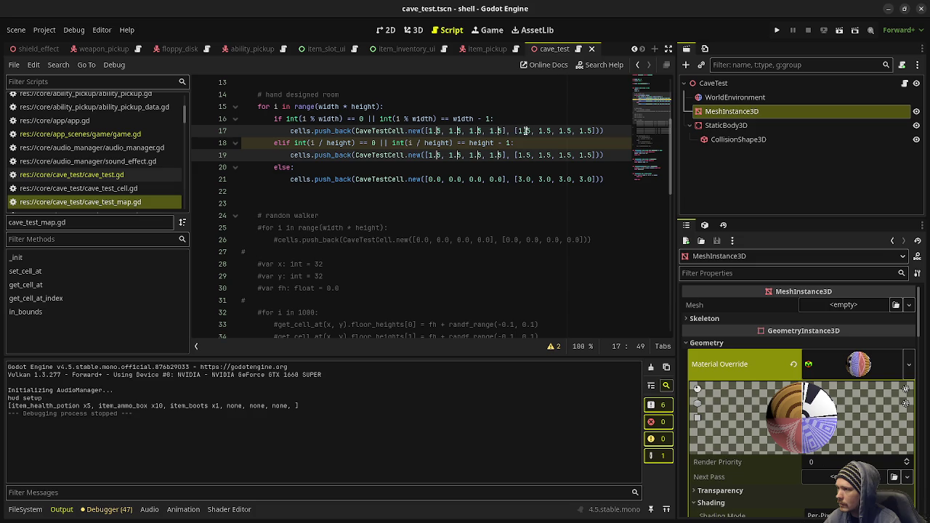
left_click(544, 154, "alt")
left_click(545, 130, "alt")
left_click(564, 130, "alt")
left_click(565, 155, "alt")
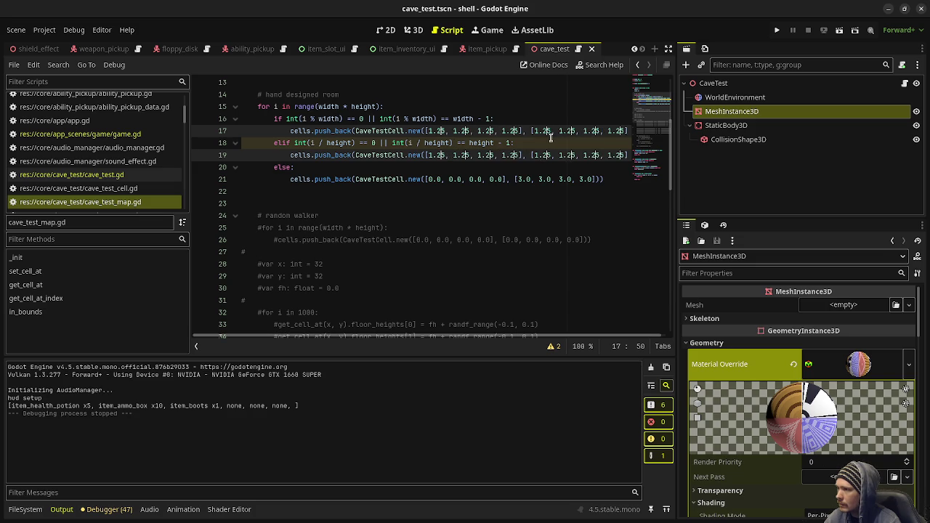
type("2")
left_click(495, 119)
key("ctrl+s")
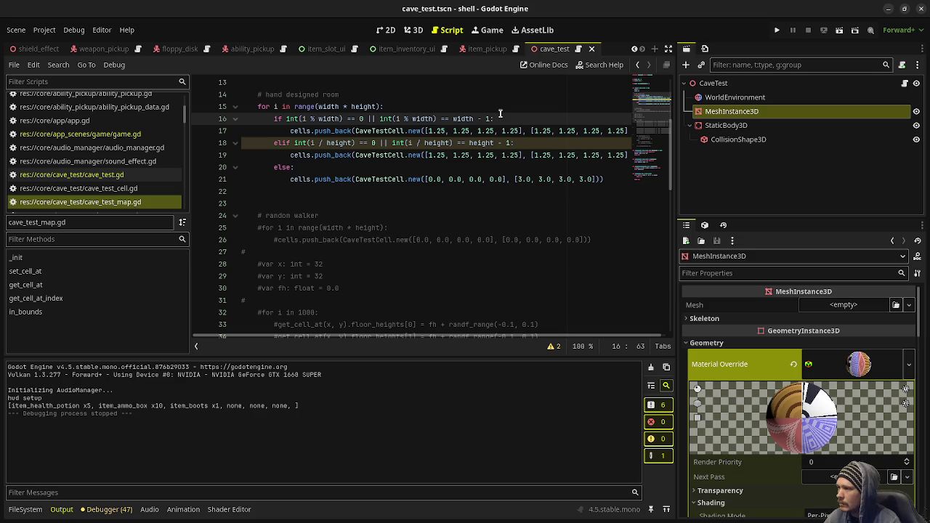
Undo the 1.25 height change, redo it back, and save again
key("ctrl+z")
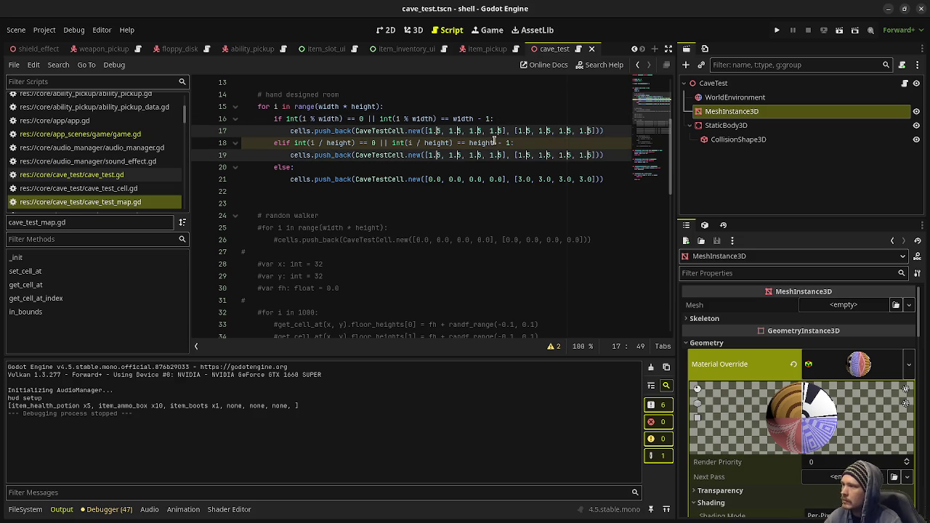
key("ctrl+z")
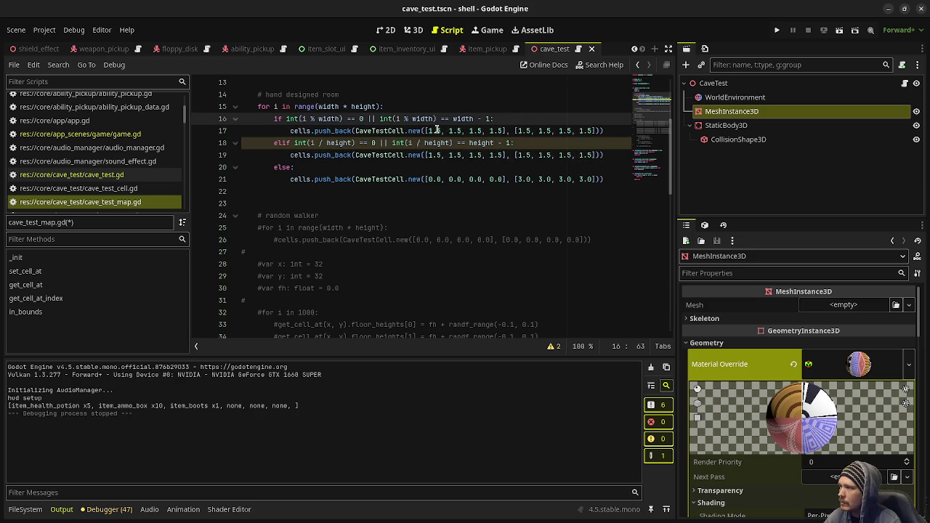
left_click(437, 129)
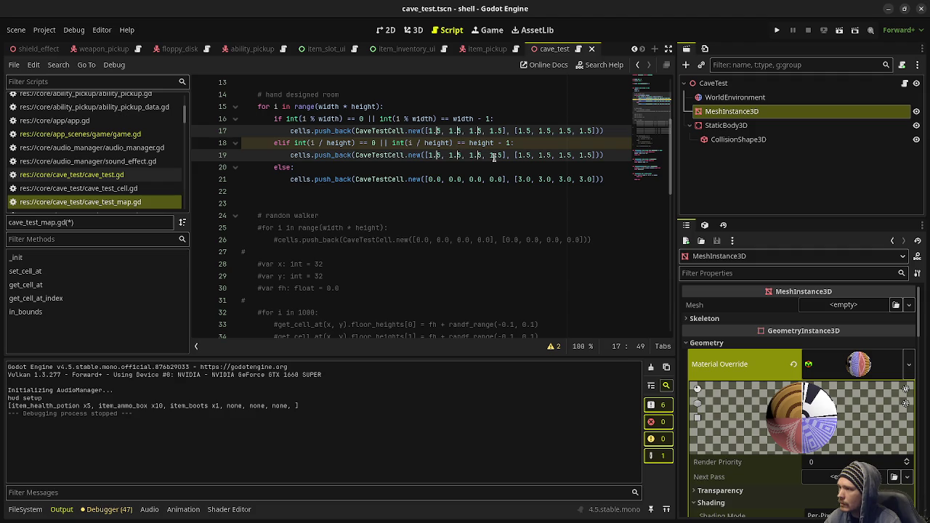
key("ctrl+y")
key("ctrl+y")
key("ctrl+s")
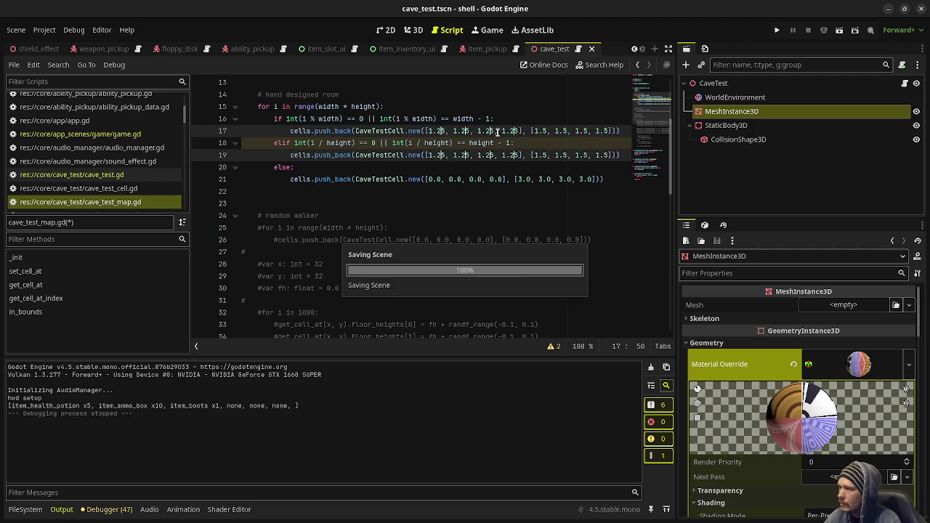
left_click(511, 109)
Playtest the cave to inspect the lowered walls, then stop the game
key("F5")
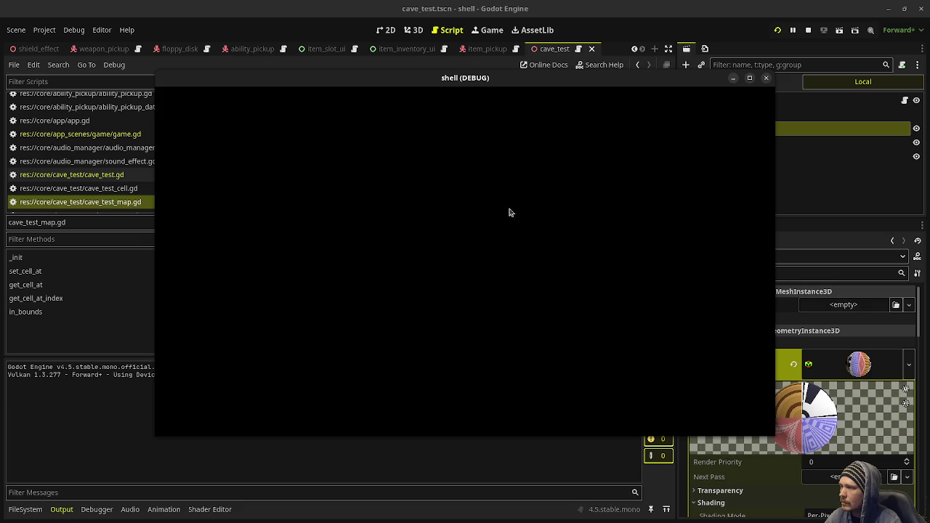
left_click(465, 261)
left_click(466, 261)
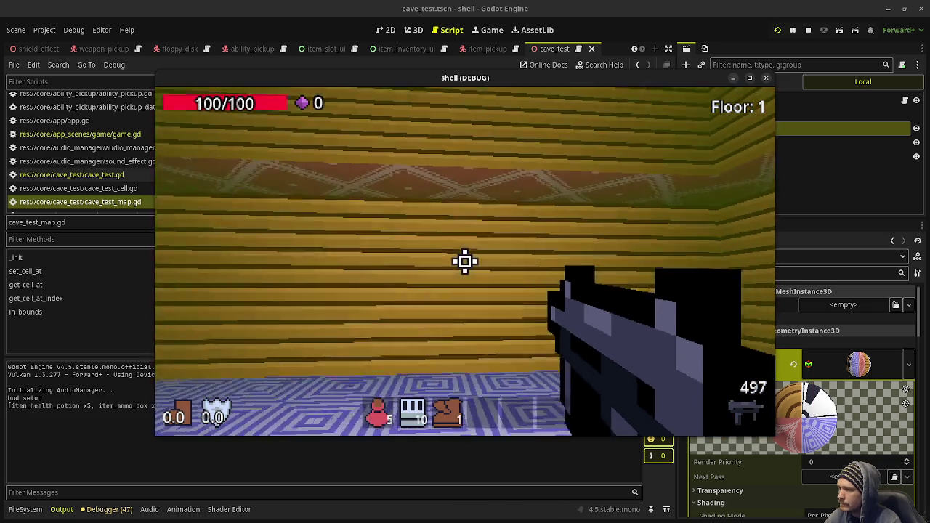
key("F8")
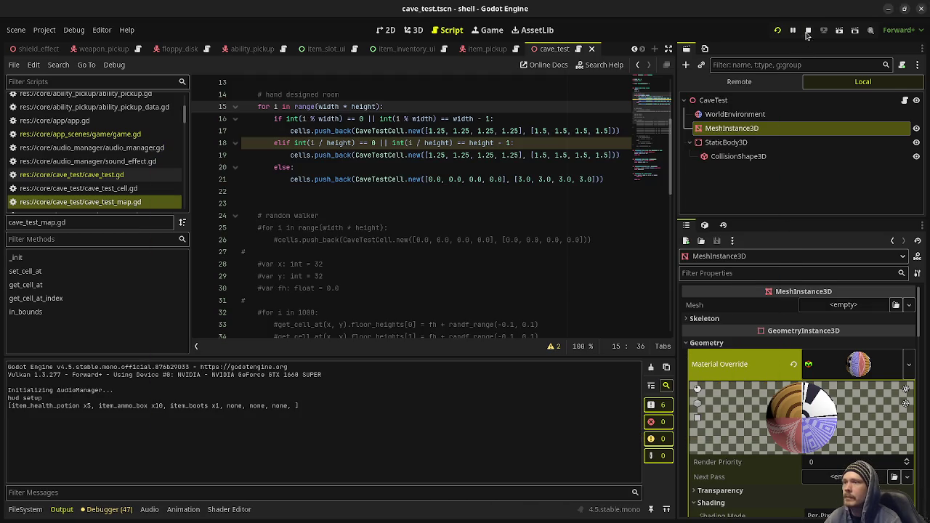
left_click(611, 185)
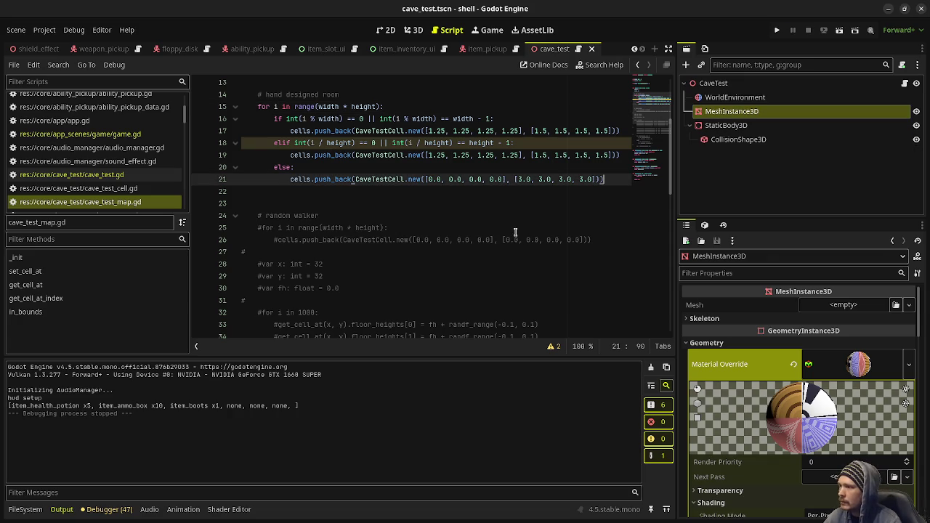
Add nested loops for x in range(1, 4) and y in range(1, 8) after the room loop
key("Return")
key("Return")
key("Return")
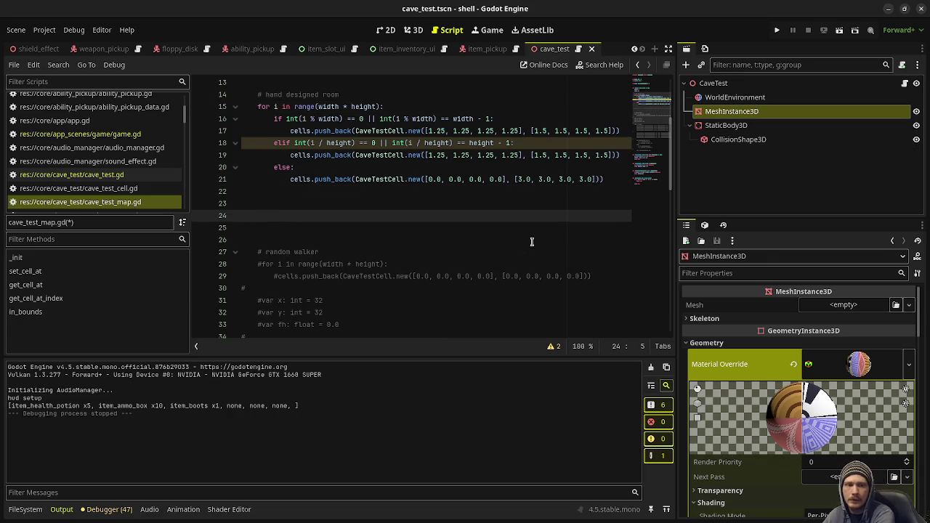
type("for ")
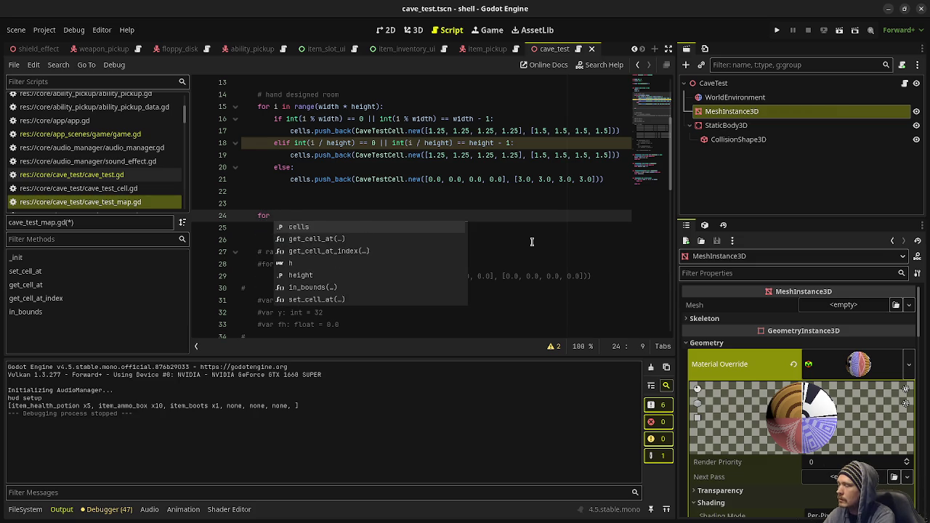
type("x")
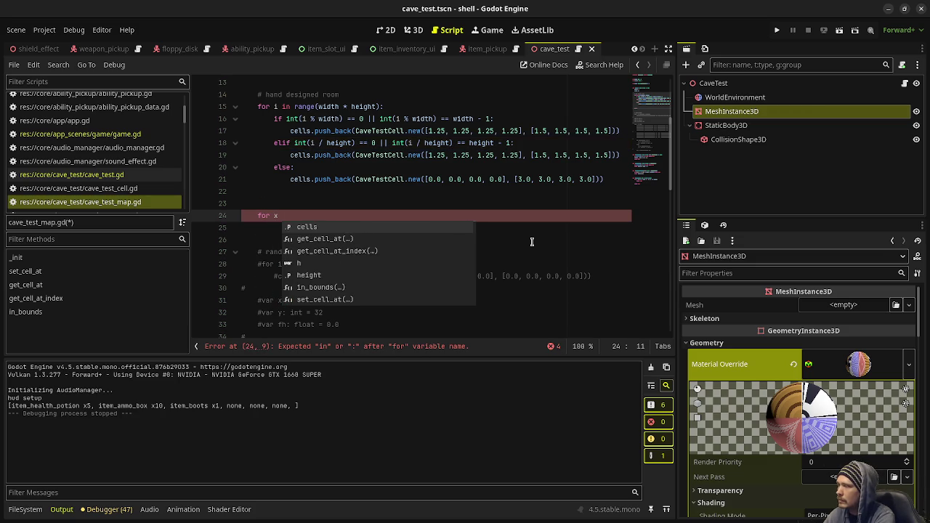
scroll(514, 203, "up", 3)
scroll(515, 203, "up", 1)
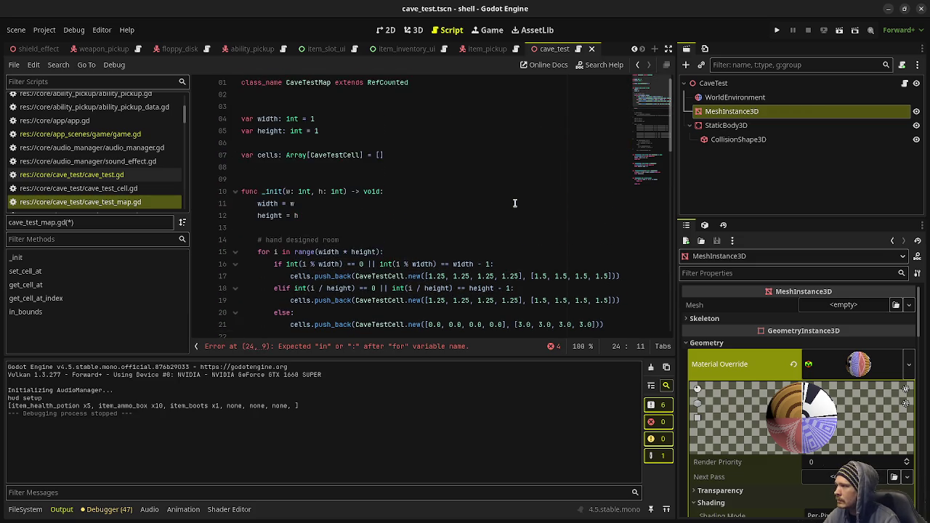
scroll(516, 203, "down", 4)
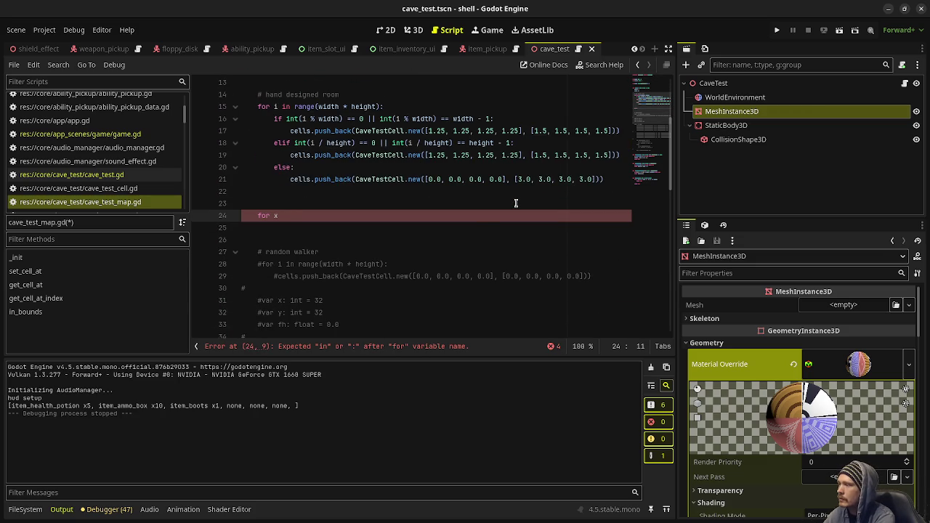
type("in rang")
type("e(1, 4")
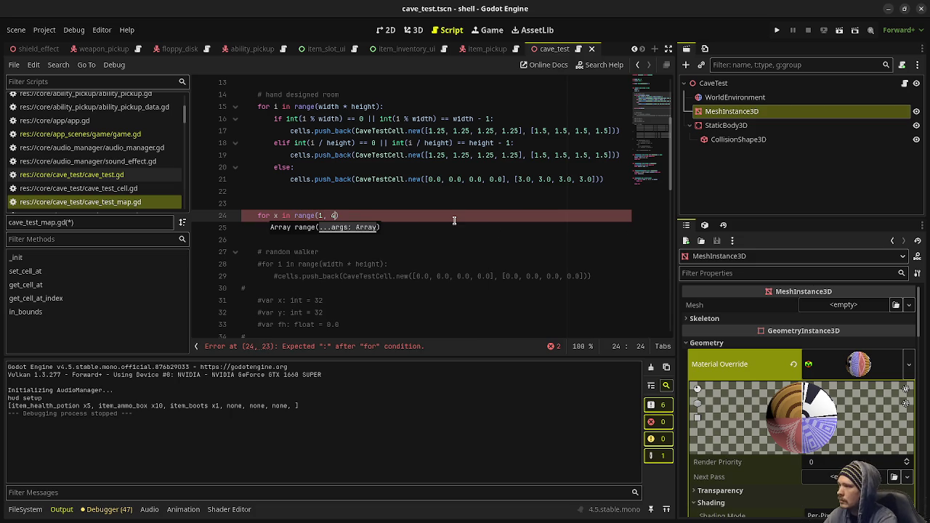
type(")")
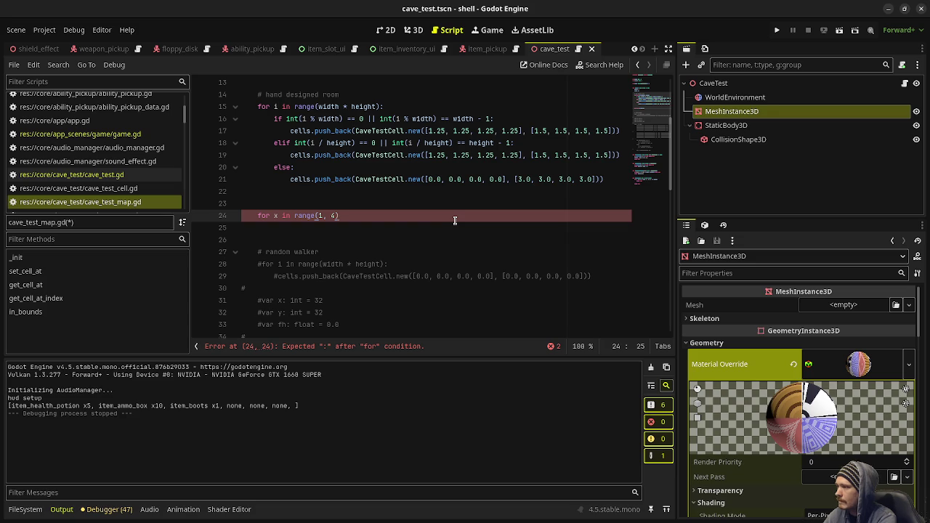
type(":")
key("Return")
type("for y in r")
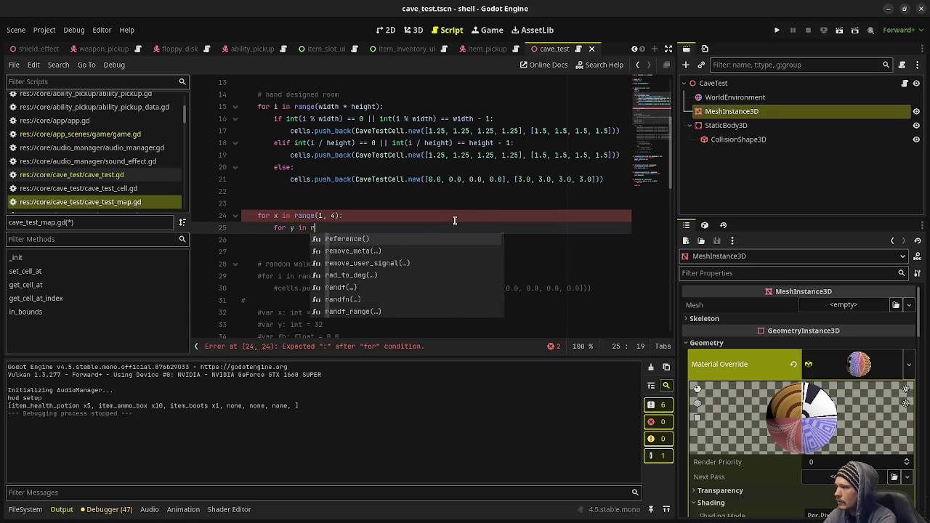
type("ange(1,")
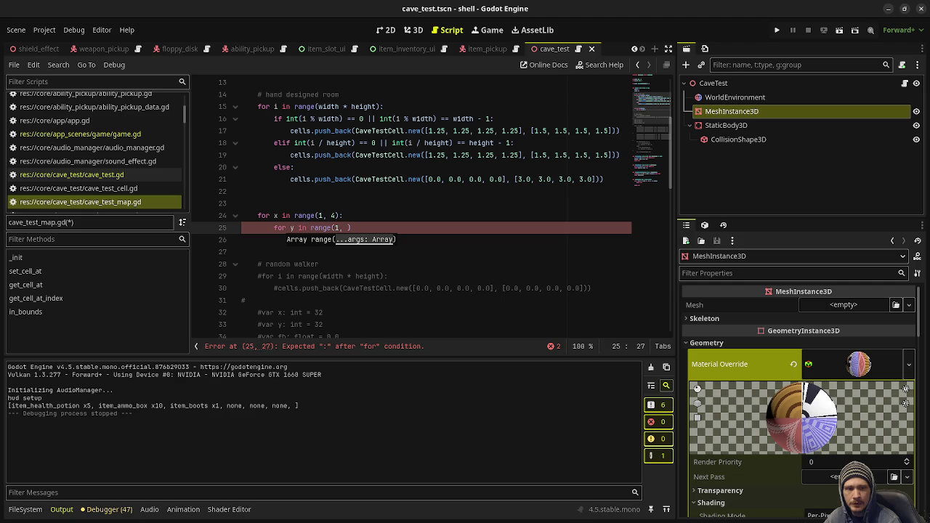
type("8")
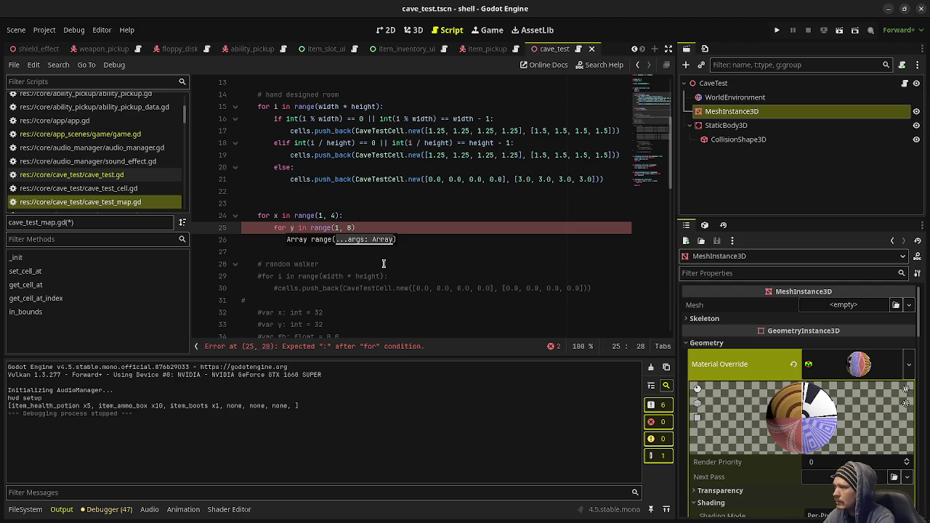
type("):")
key("Return")
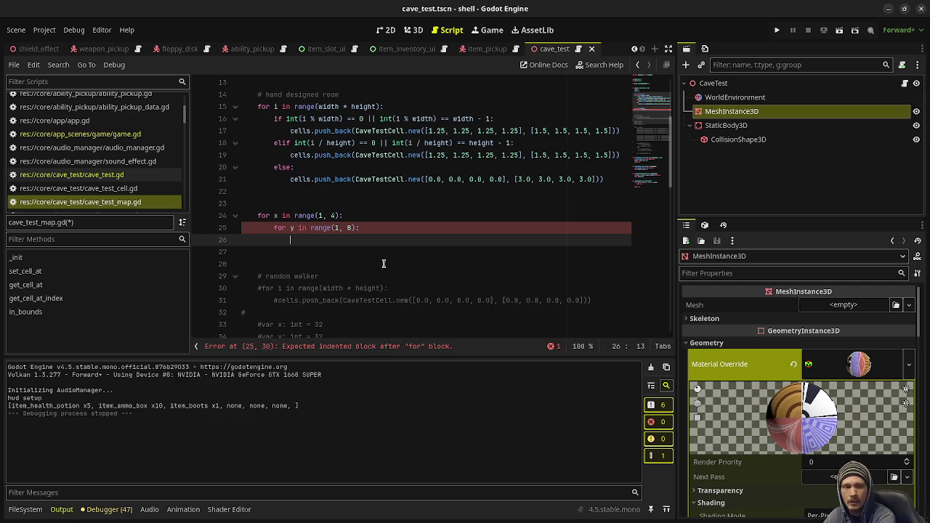
Write the loop body get_cell_at(x, y).floor_heights[0] = 1.0
type("cells.p")
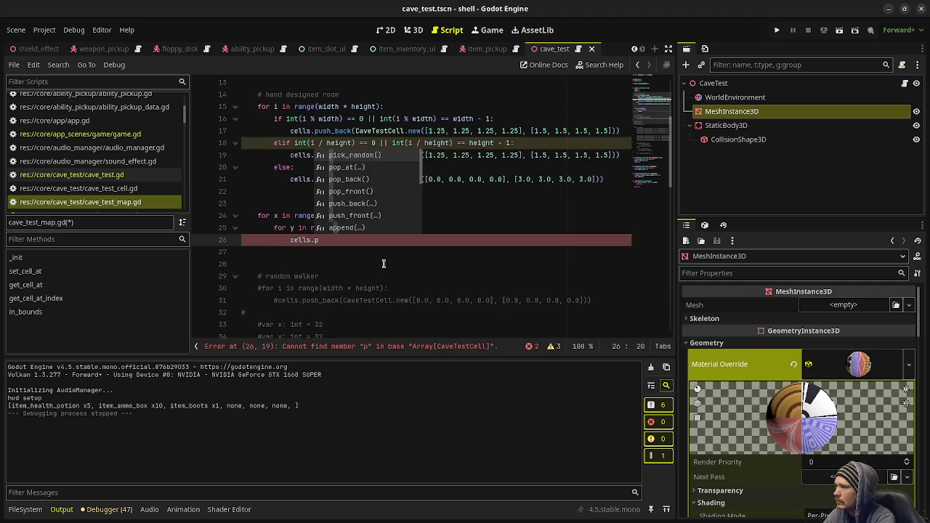
key("BackSpace")
key("BackSpace")
key("BackSpace")
key("BackSpace")
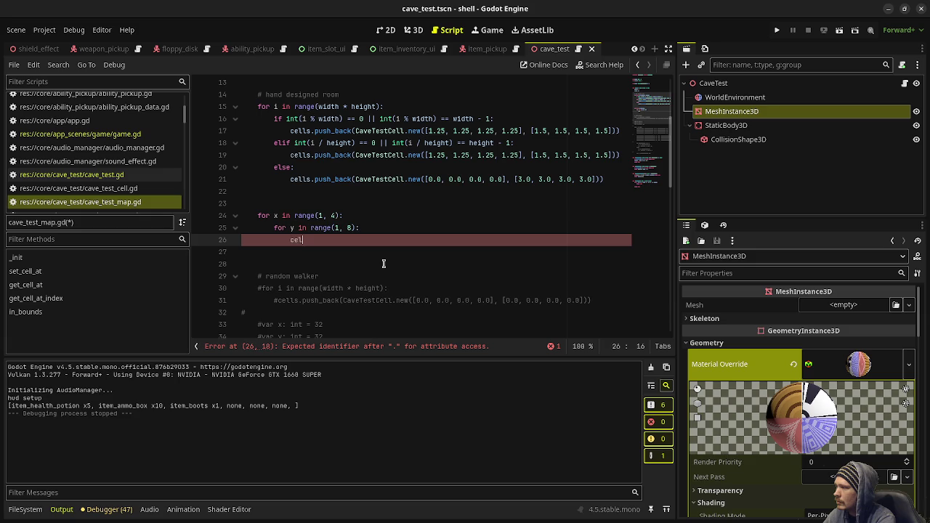
type("get_cell_a")
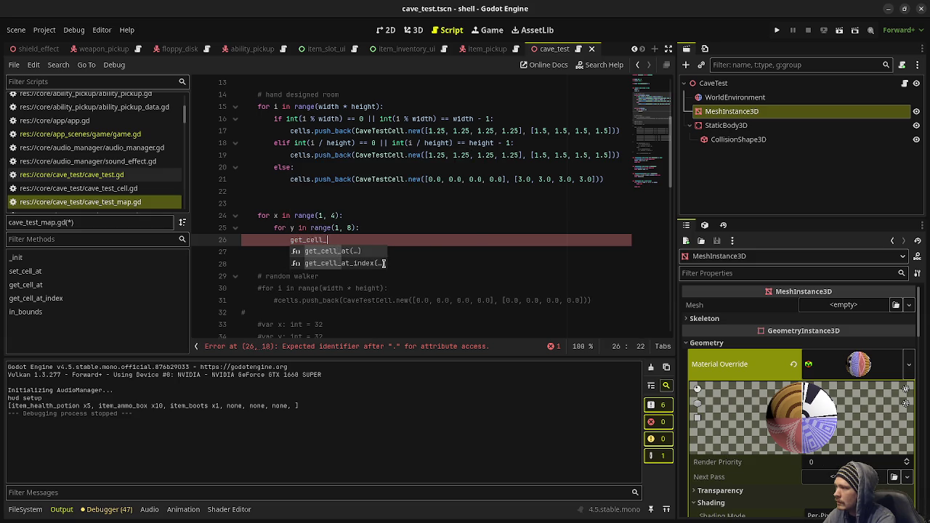
key("Return")
type("x, y")
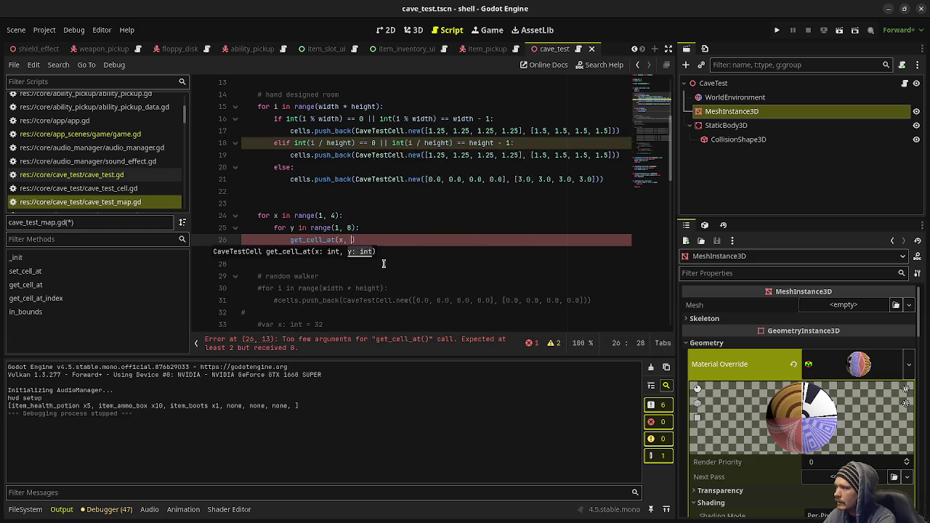
type(").")
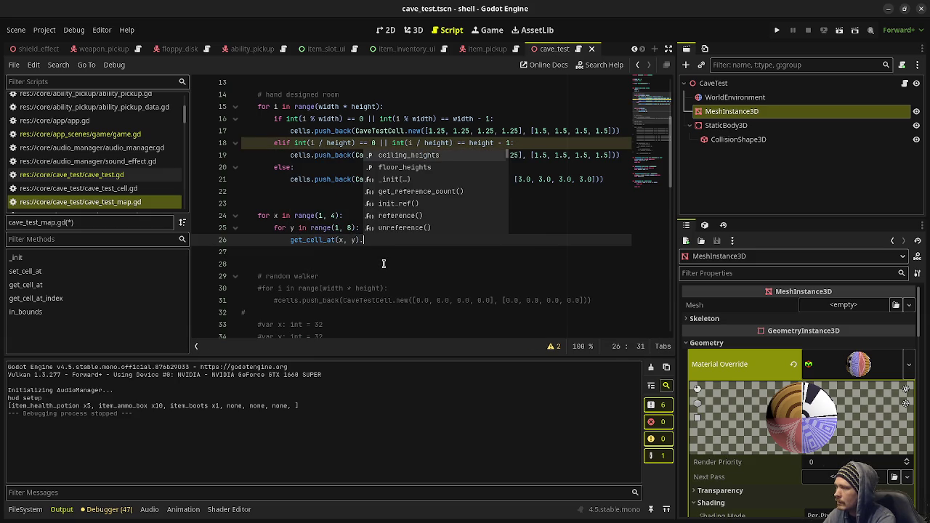
type("floor")
key("Return")
type("[0]")
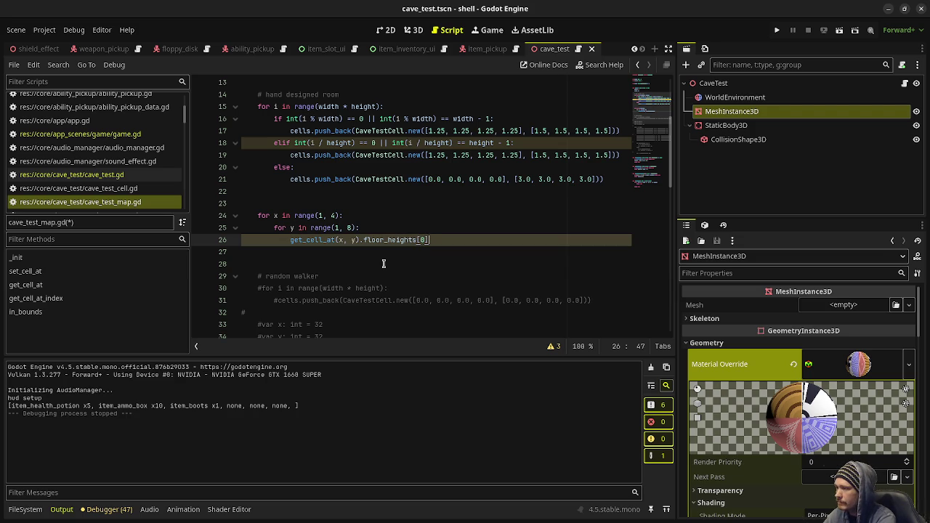
type(" = 1.0")
Duplicate the assignment for floor_heights indices 1 to 3, save, and run the game
left_click_drag(474, 240, 287, 241)
key("ctrl+c")
left_click(498, 238)
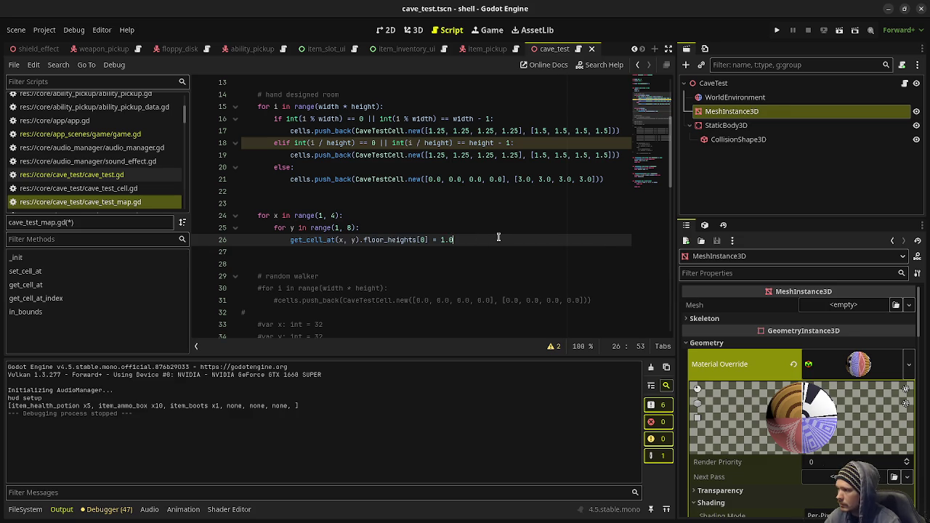
key("Return")
key("ctrl+v")
key("Return")
key("ctrl+v")
key("Return")
key("ctrl+v")
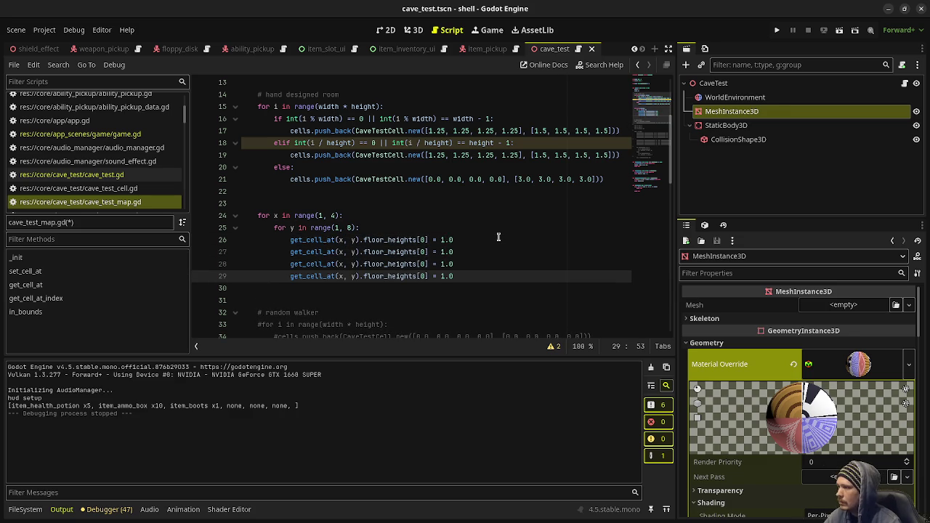
left_click(427, 252)
key("BackSpace")
type("1")
key("Down")
key("BackSpace")
type("2")
key("Down")
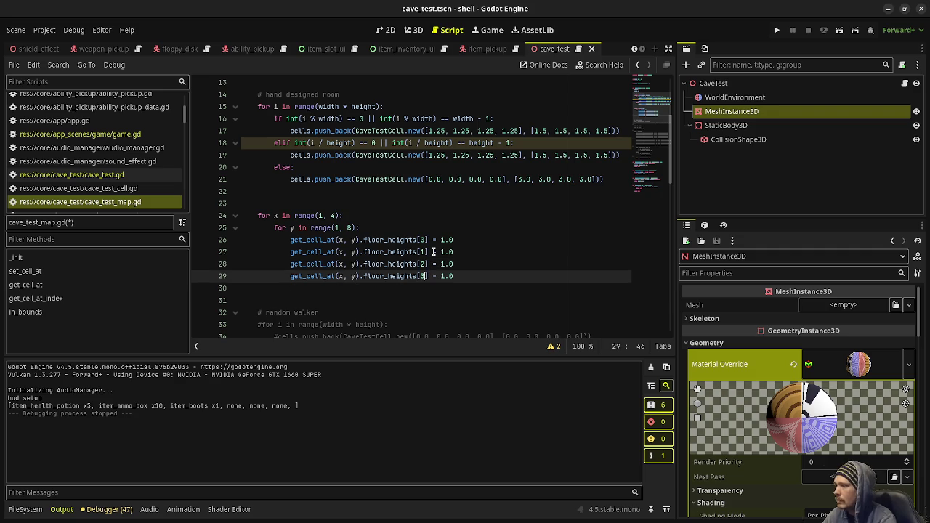
key("ctrl+s")
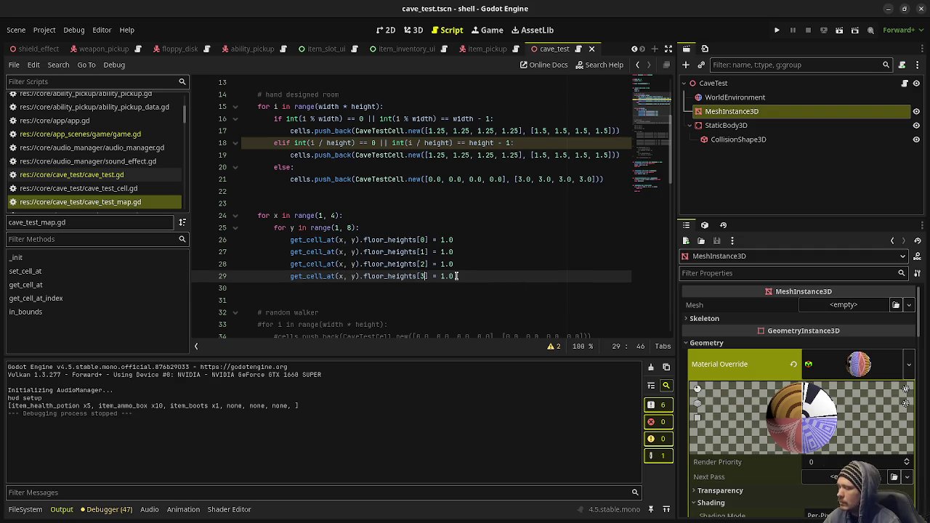
key("F5")
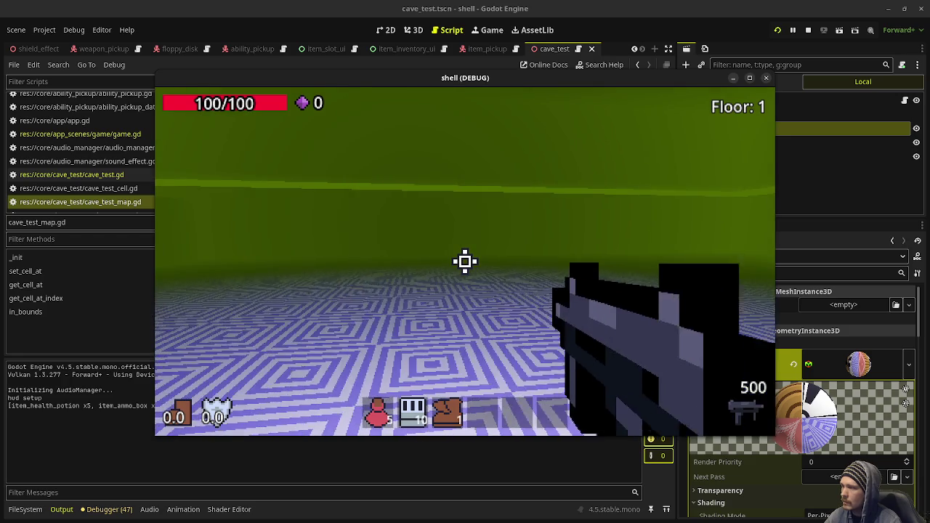
Stop the running playtest with the raised floor block
left_click(808, 30)
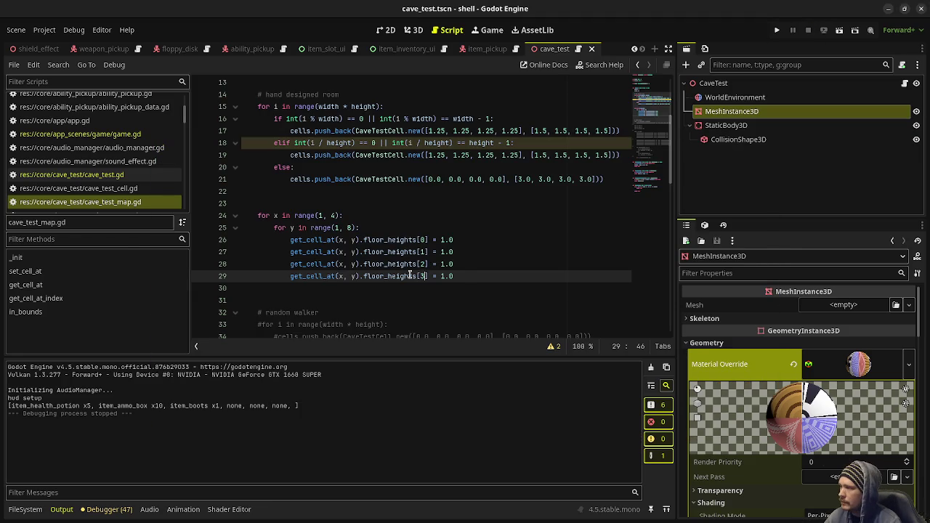
Add a '# raised area' comment above the first loop and open a line after it
left_click(327, 203)
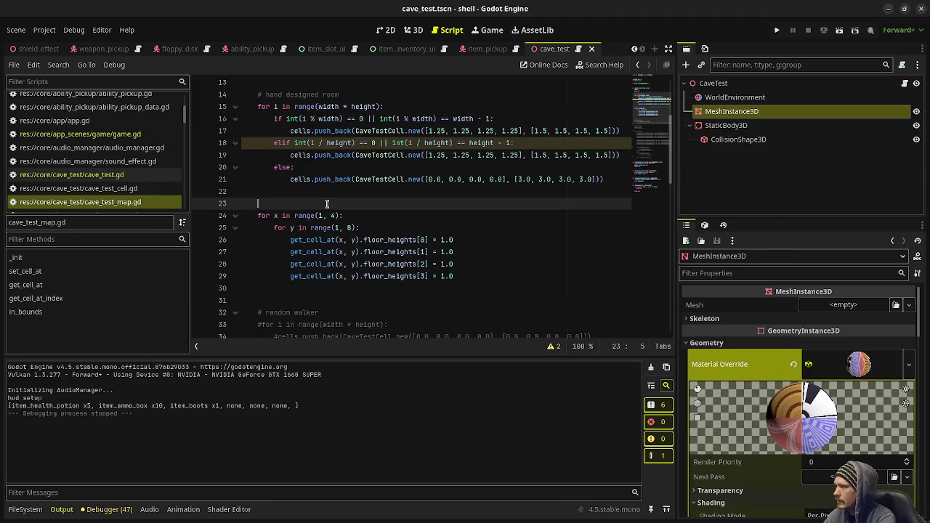
type("# raised area")
left_click(474, 279)
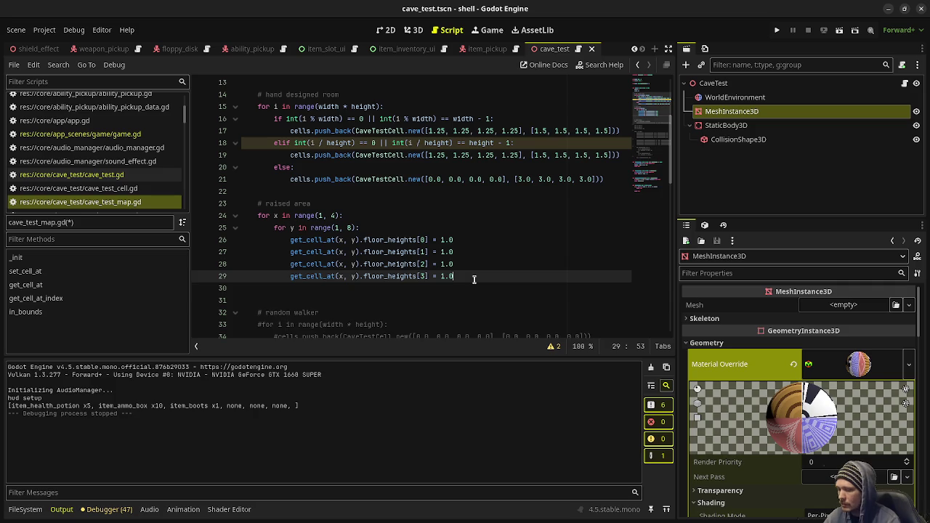
key("Return")
key("Return")
key("BackSpace")
Write nested loops for x in range(1, 11) and y in range(11, 12)
type("for x in range(")
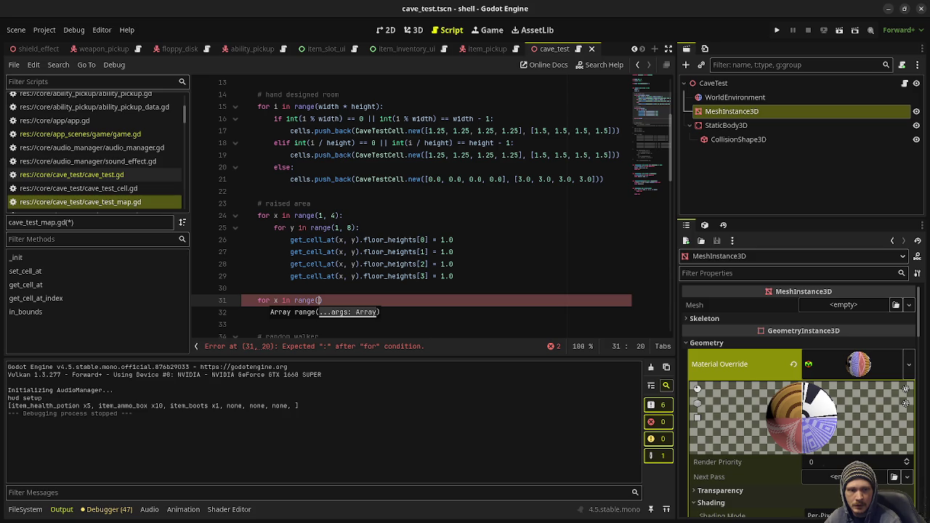
type("1")
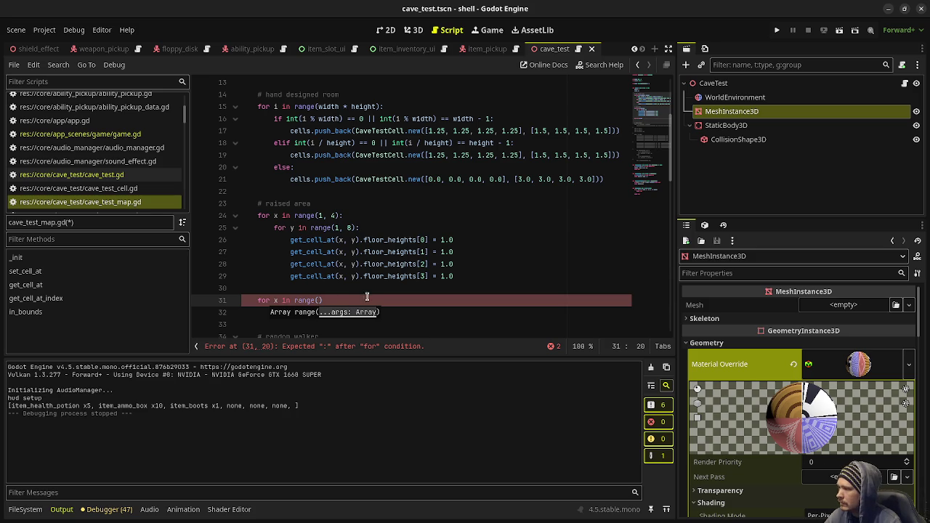
type(", 11)")
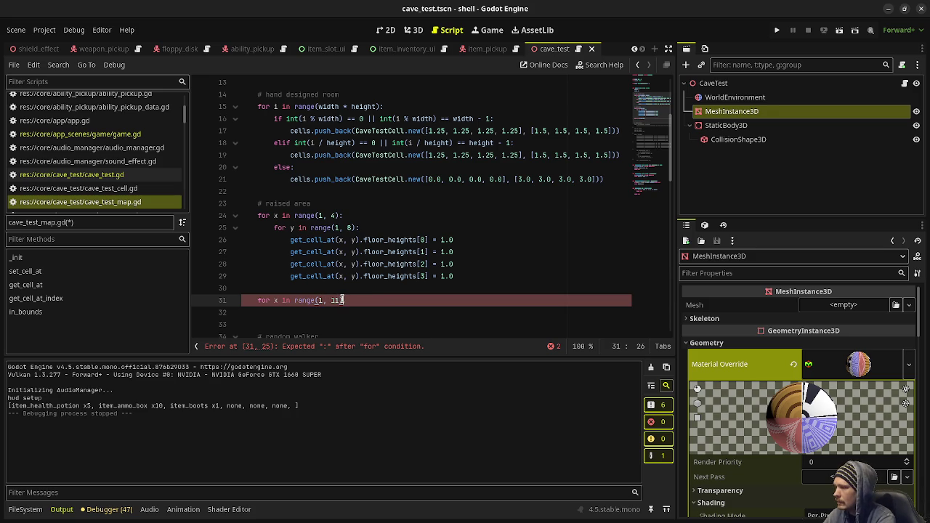
type(":")
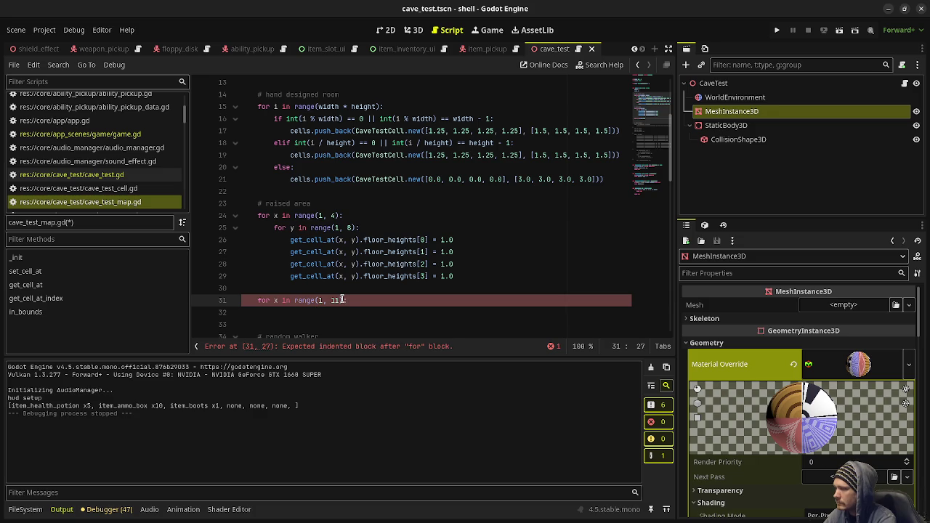
key("Return")
type("for y in range(")
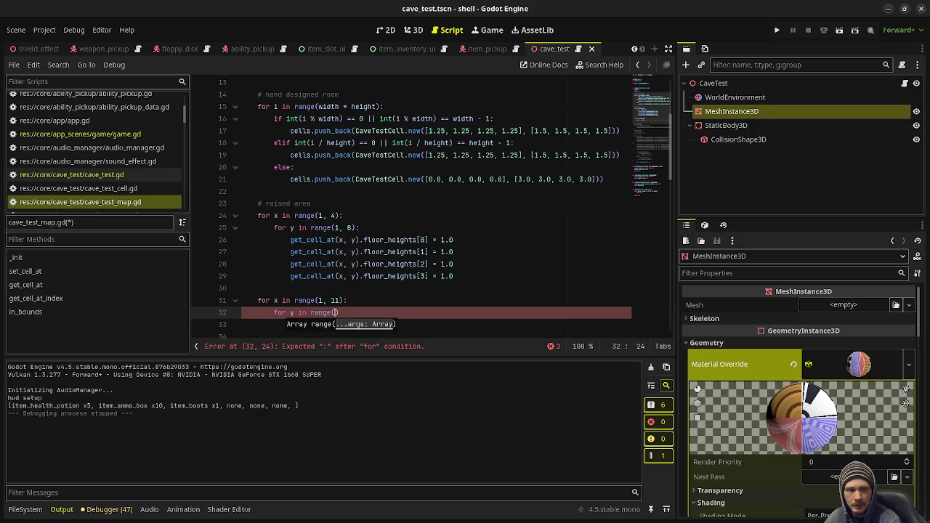
type("11")
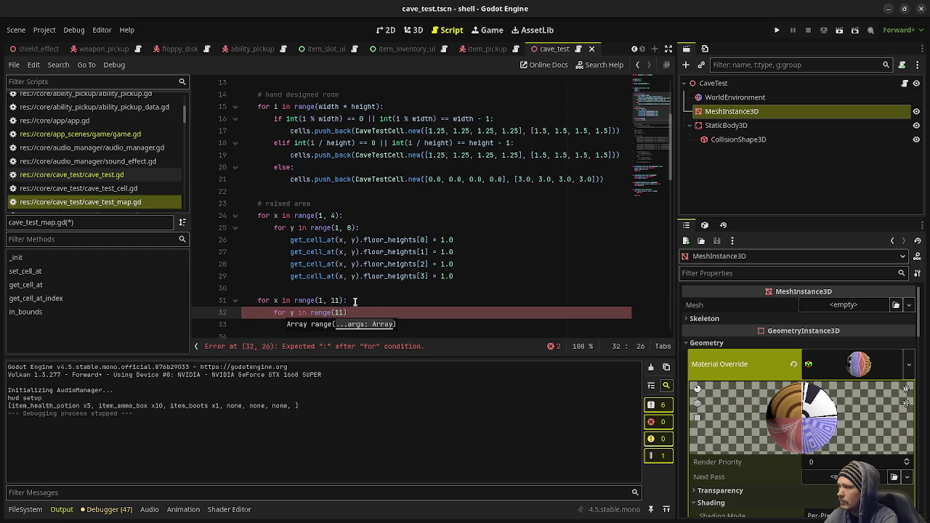
type(", 1")
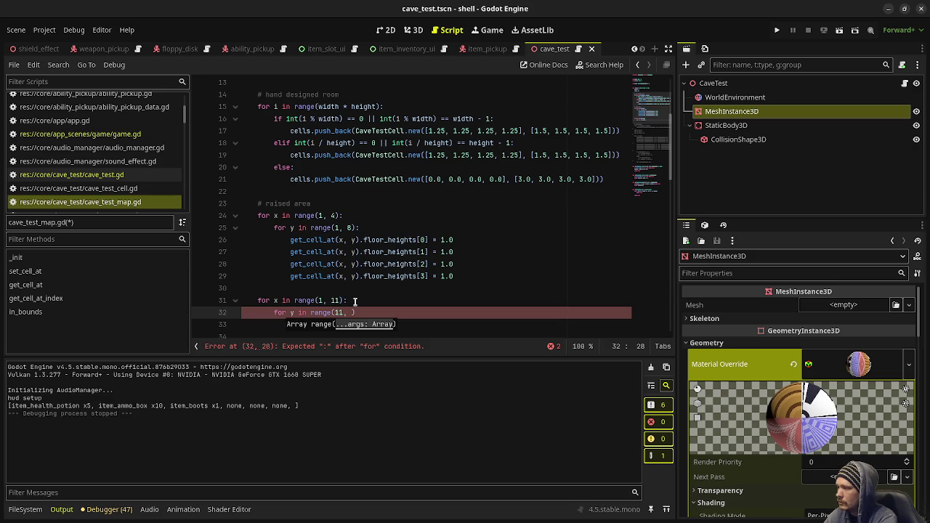
type("2")
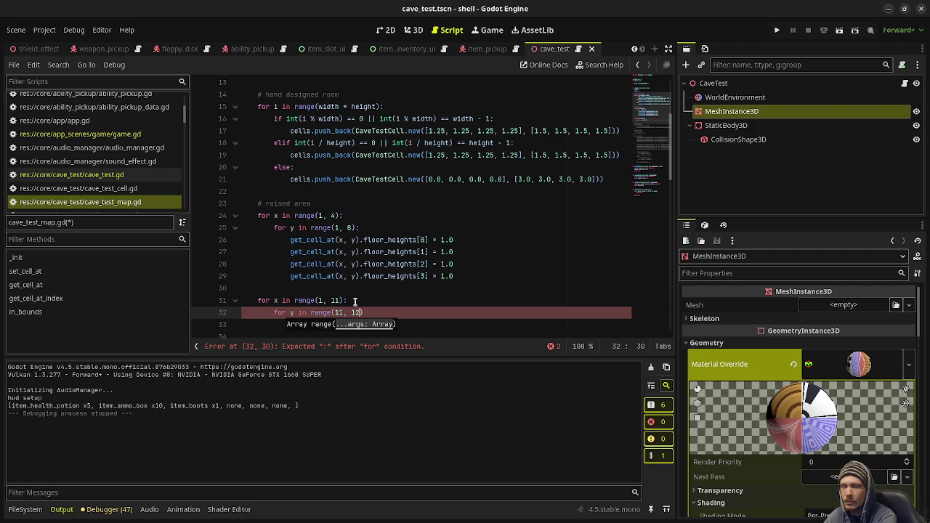
type(":")
key("Return")
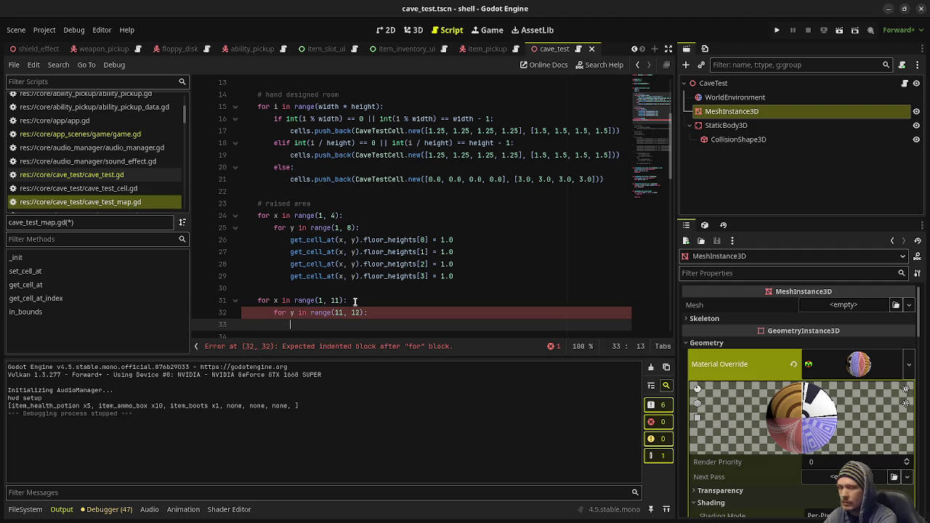
Paste copies of the four floor_heights assignment lines into the new loop body
type("get_")
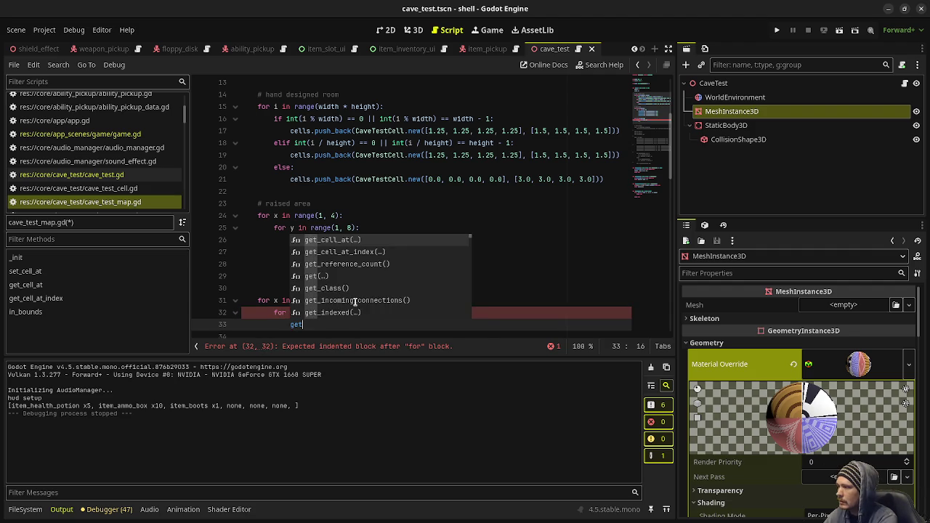
left_click_drag(463, 276, 291, 240)
key("ctrl+c")
double_click(311, 324)
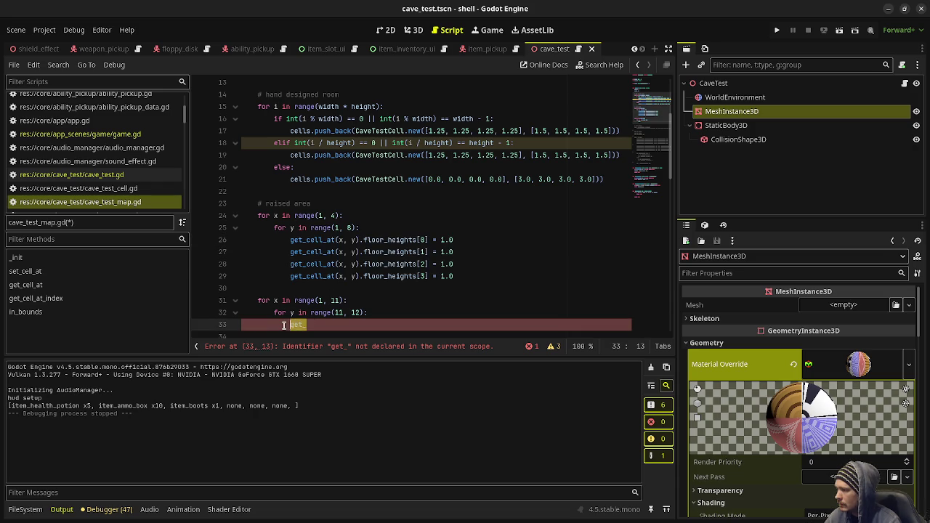
key("ctrl+v")
Change the four pasted values to -1.0, save, and run the game
left_click(440, 289)
type("-")
left_click(439, 301)
type("-")
left_click(439, 313)
type("-")
left_click(439, 325)
type("-")
key("ctrl+s")
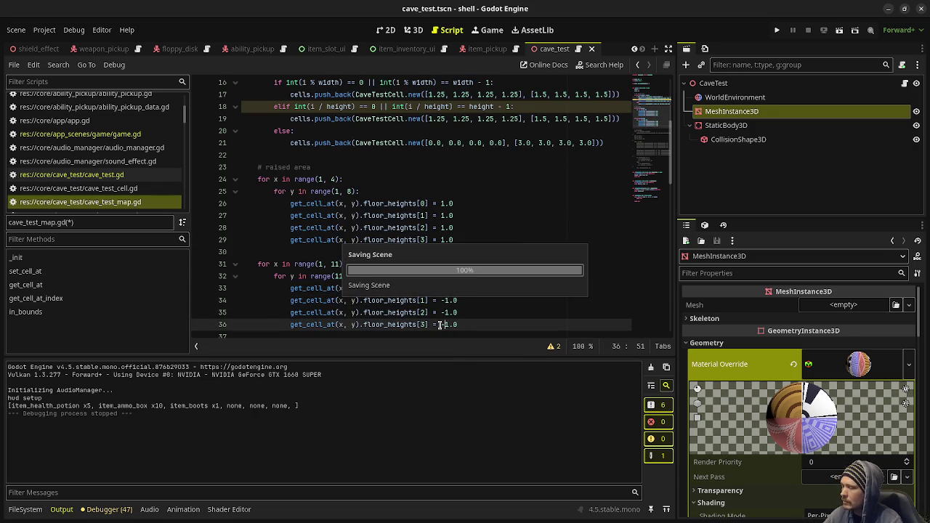
key("F5")
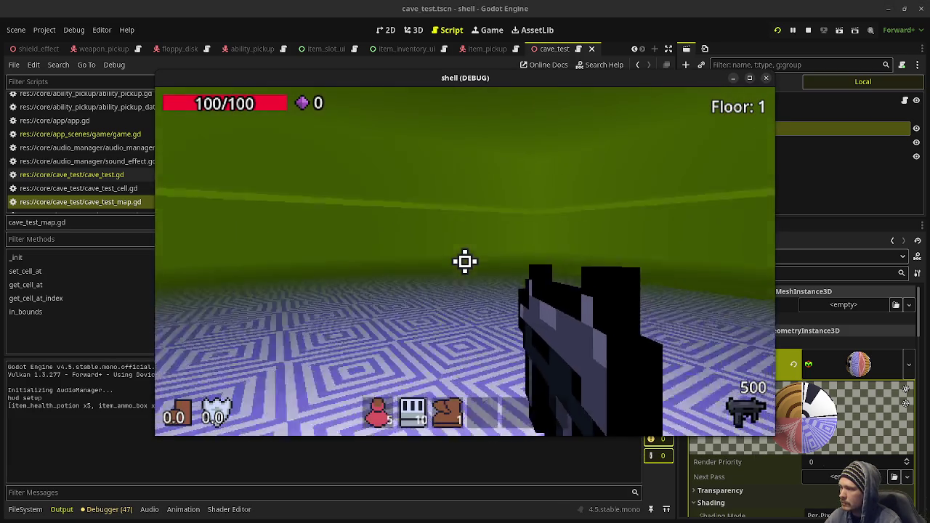
left_click(465, 261)
left_click(465, 262)
mouse_move(466, 262)
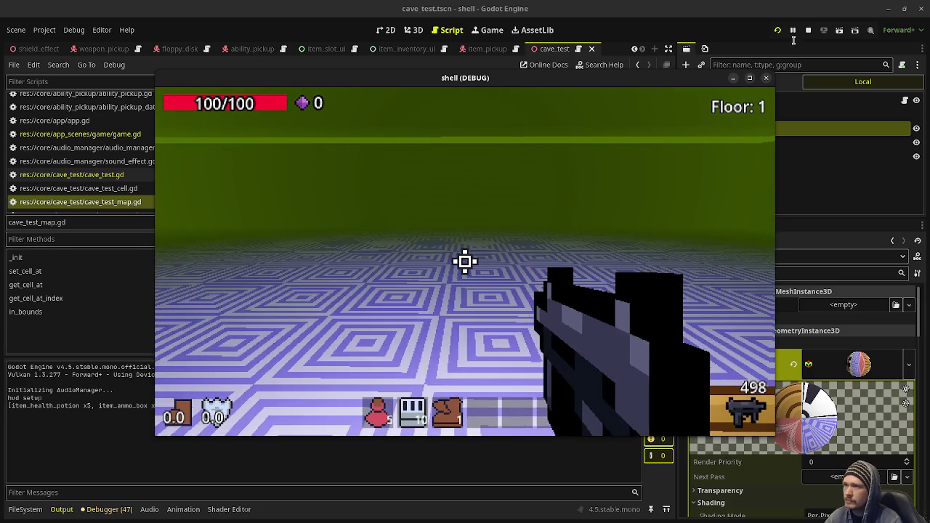
key("F8")
scroll(452, 266, "down", 1)
left_click(465, 288)
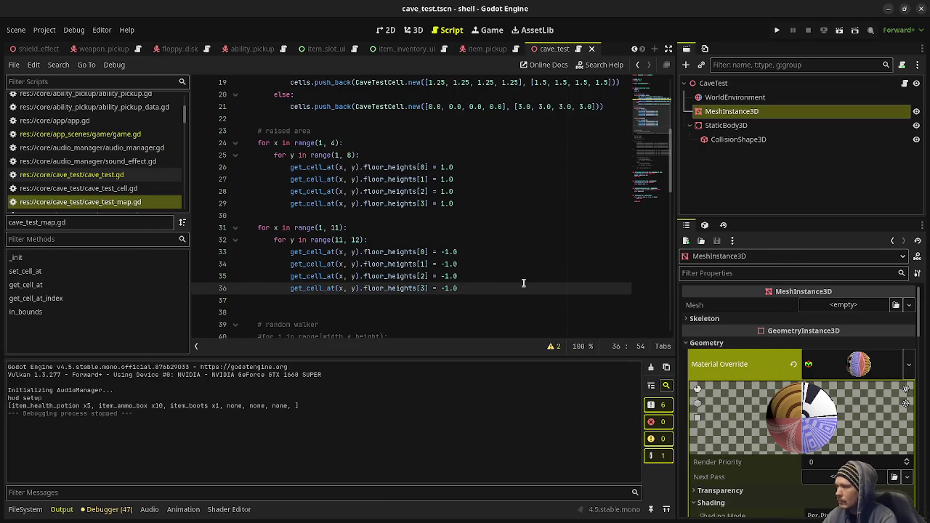
Add a '# water' comment above the lowered-strip loop and open a line after it
left_click(351, 214)
key("Return")
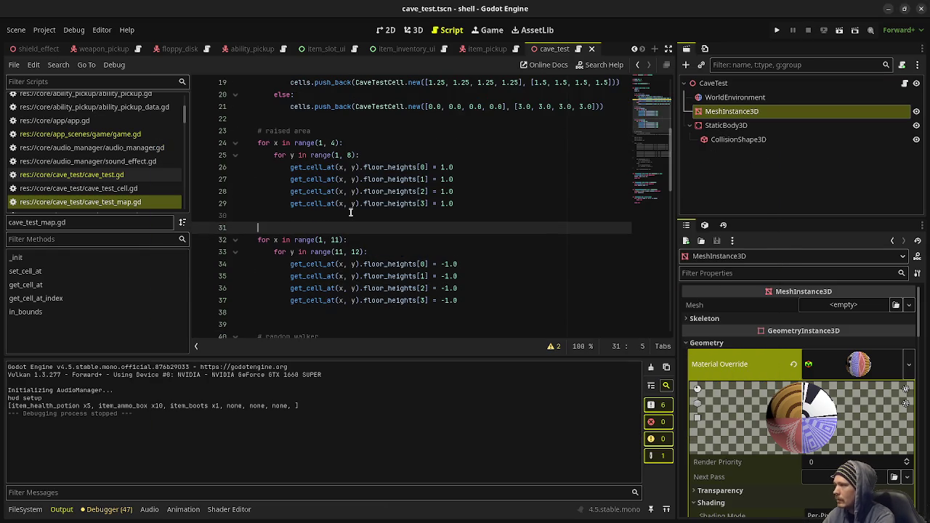
type("# later")
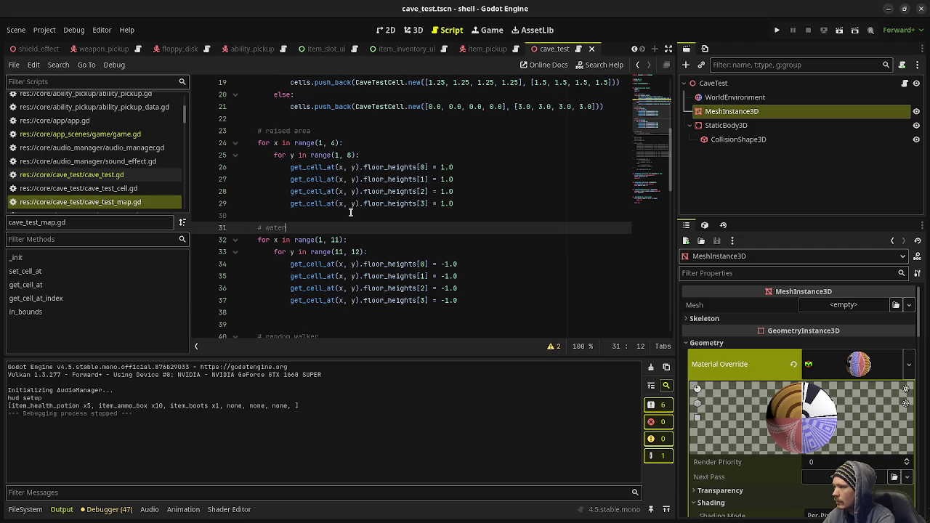
left_click(471, 300)
key("Down")
key("Down")
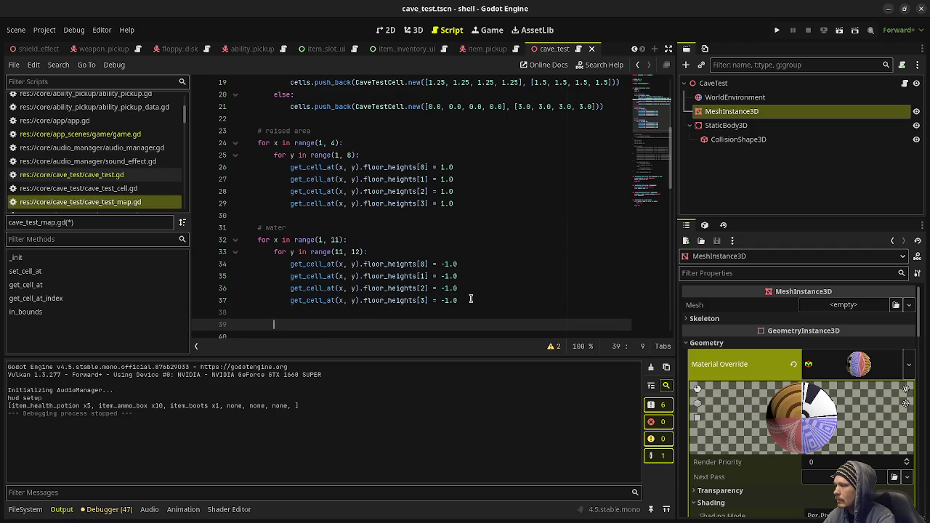
Write nested loops for x in range(12, 13) and y in range(1, 12)
type("for x in range(")
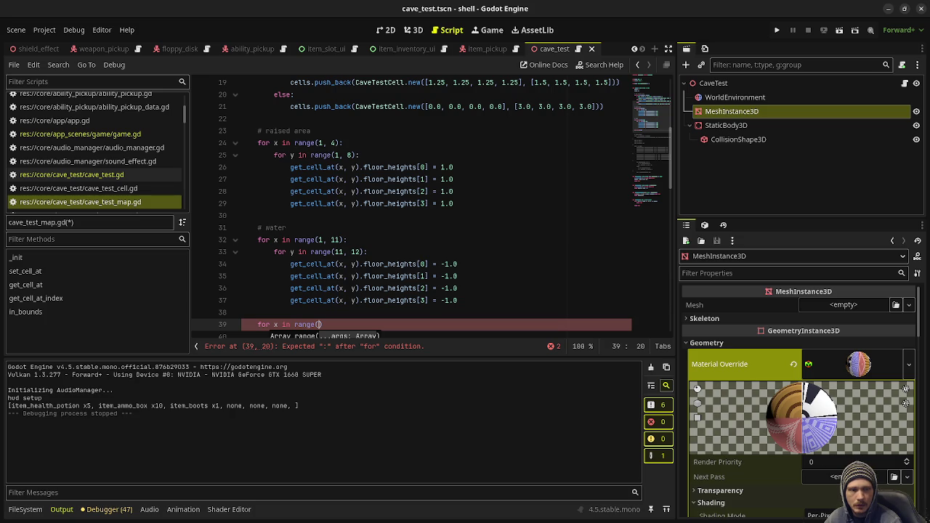
type("12, 1")
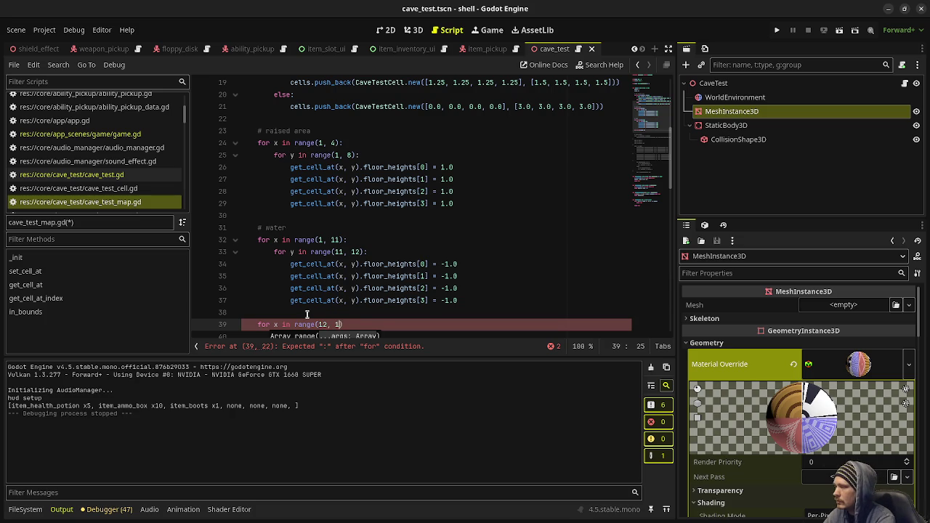
type("):")
key("Return")
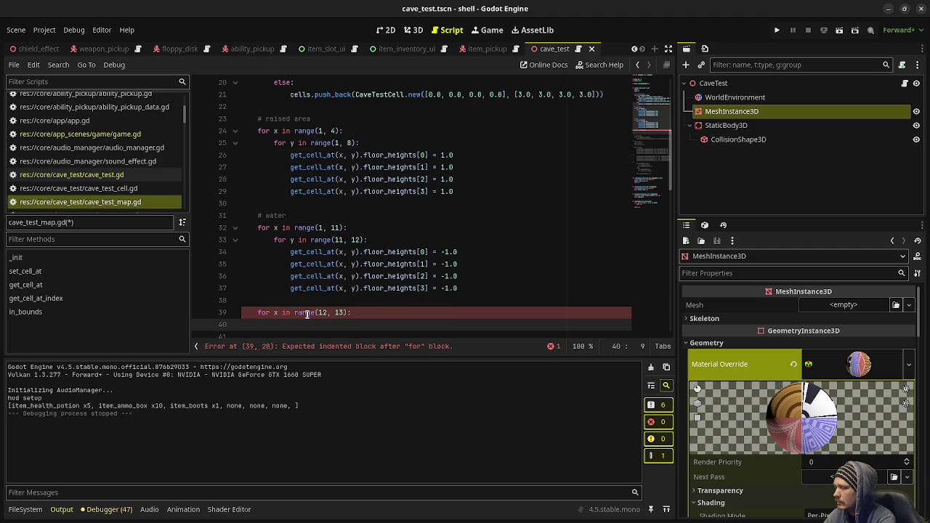
type("for y in range(")
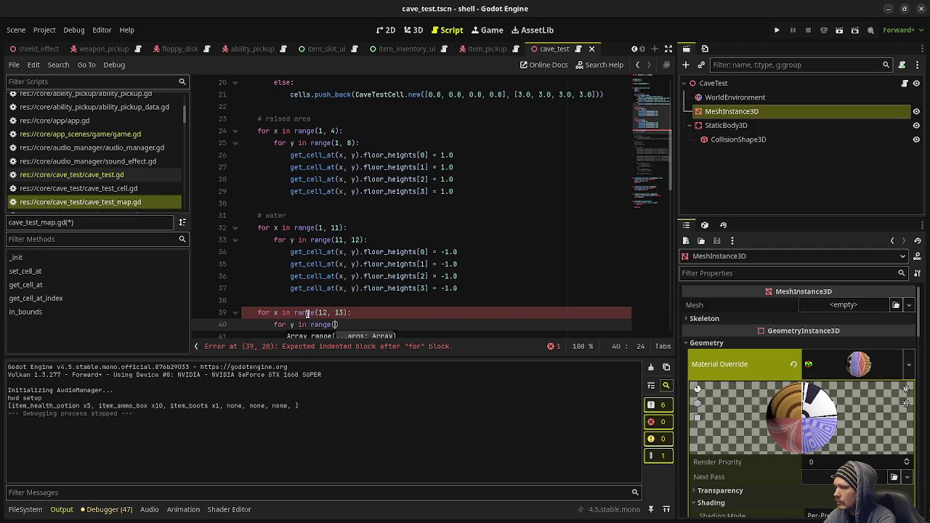
type("1")
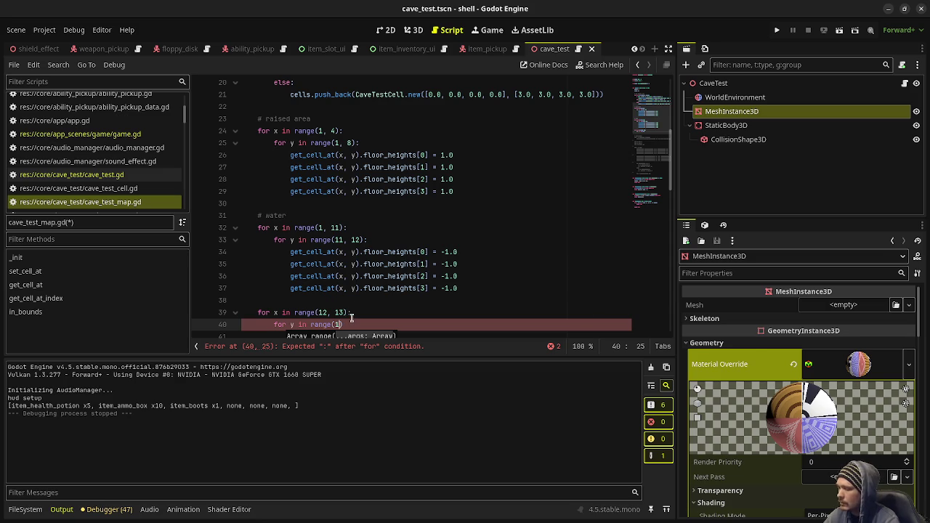
type(", 12):")
key("Return")
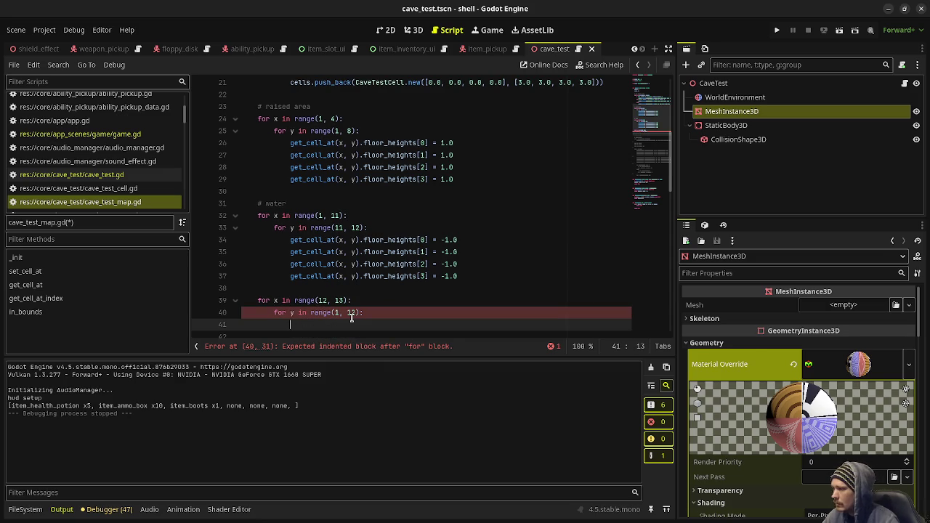
Copy the four -1.0 floor height lines into the new loop, save, and run
mouse_move(459, 276)
left_mouse_down()
mouse_move(293, 264)
mouse_move(289, 242)
left_mouse_up()
key("ctrl+c")
left_click(370, 321)
key("ctrl+v")
key("ctrl+s")
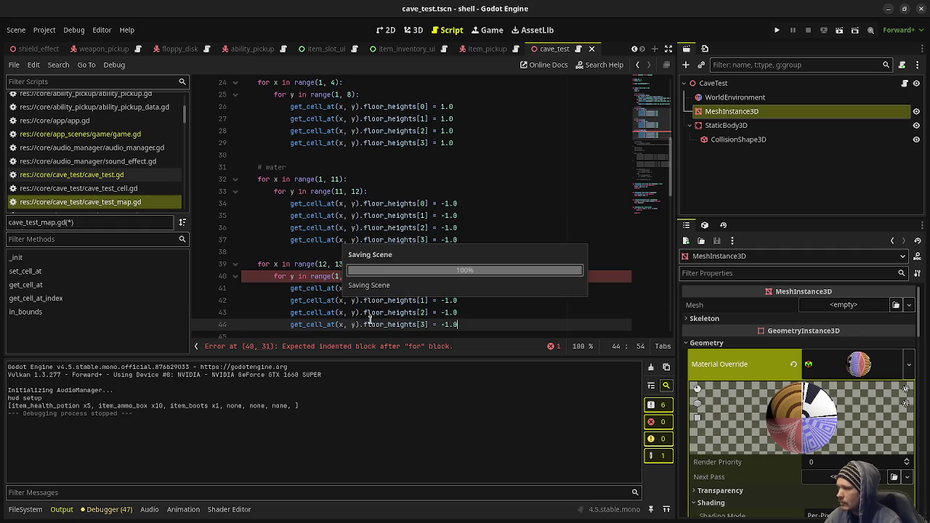
key("F5")
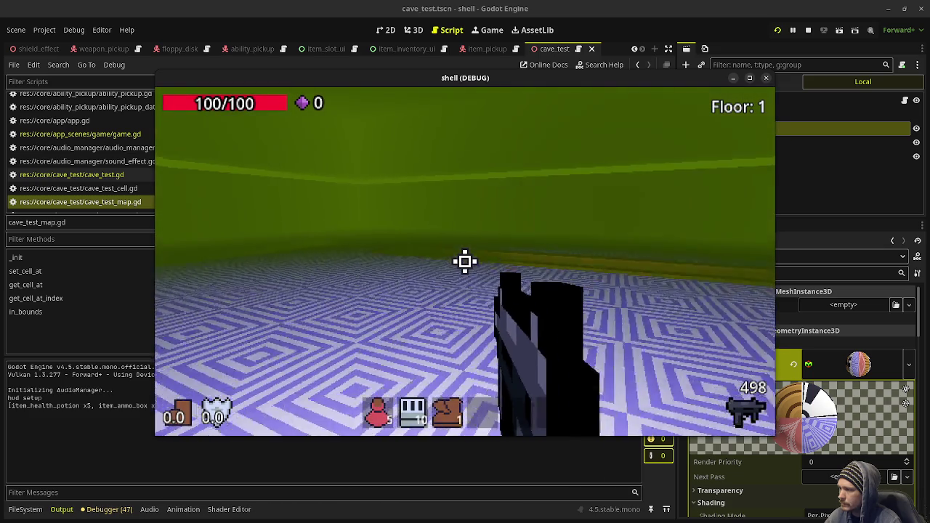
Walk around the cave, close the game, and check the range() documentation
key("w")
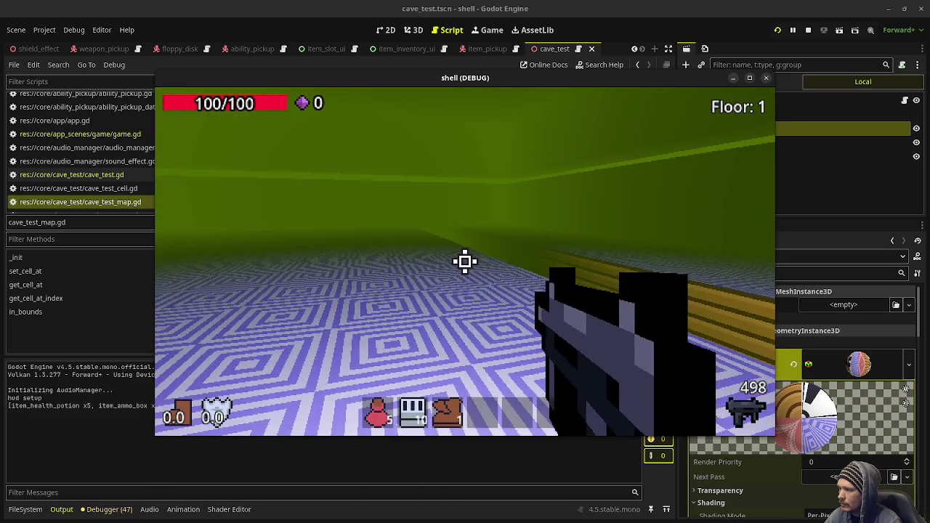
key("w")
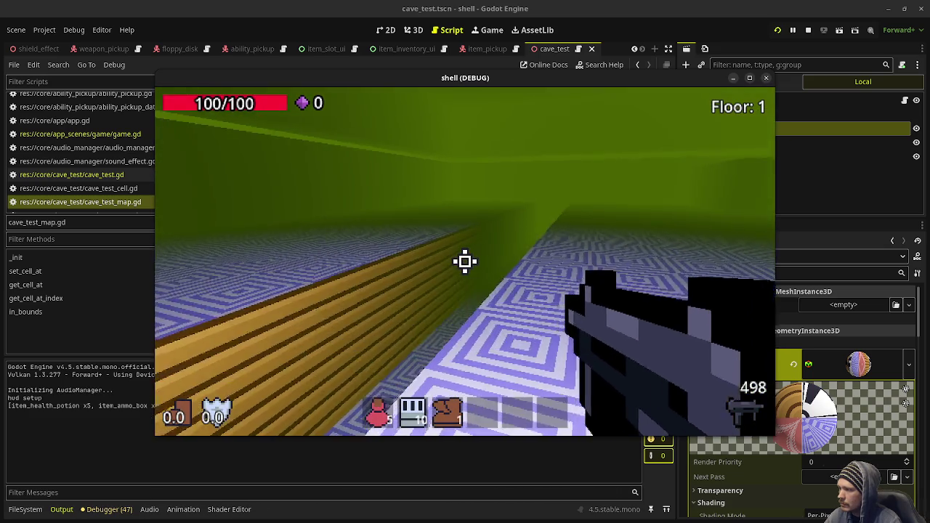
left_click(766, 78)
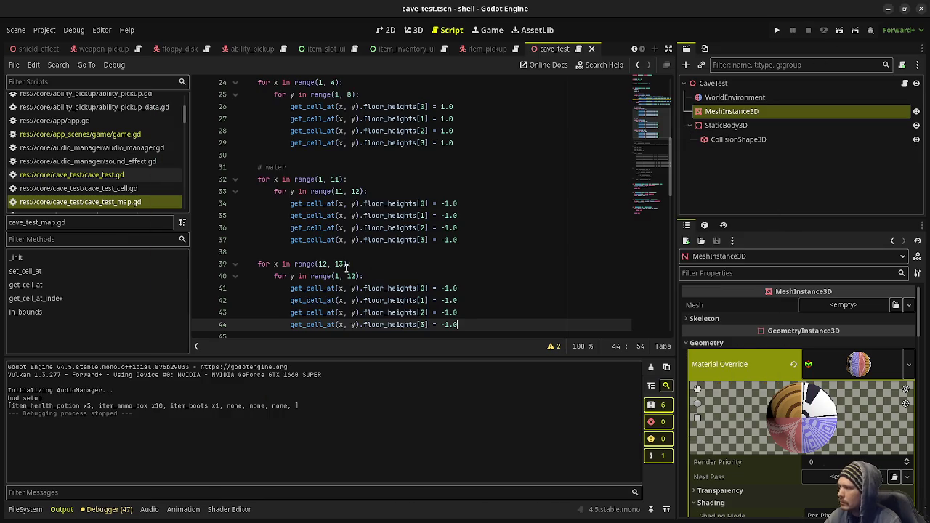
left_click(320, 276, "ctrl")
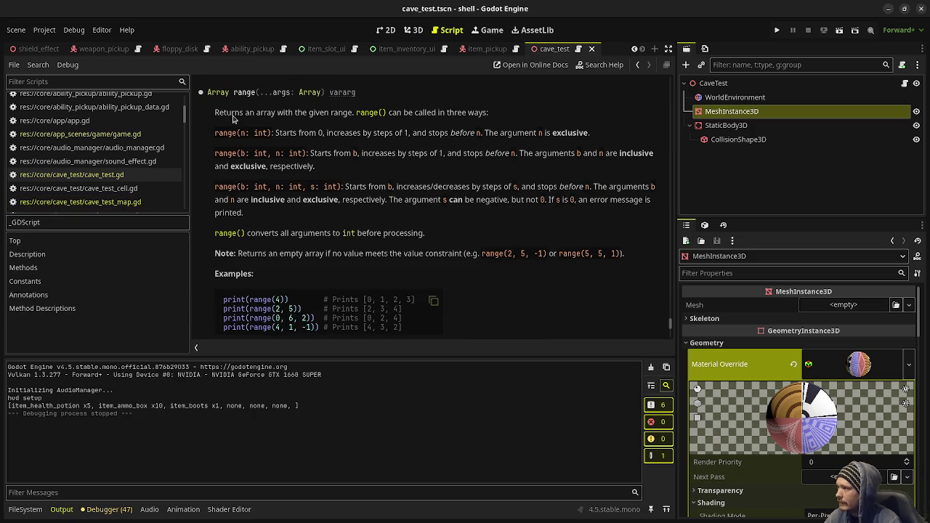
left_click(637, 65)
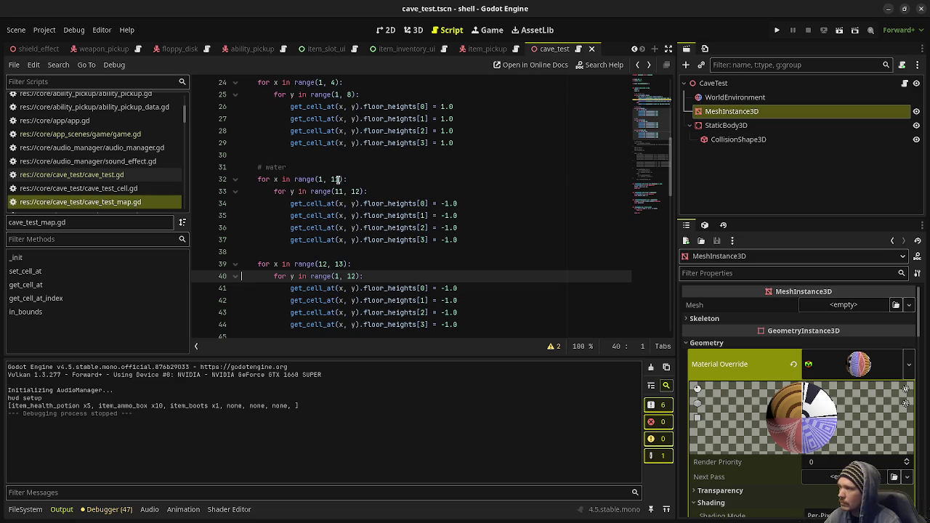
Widen the water loops to x 1–11, y 11–12 and x 12–13, y 1–12
double_click(337, 180)
type("12")
left_click(353, 192)
type("11, 13")
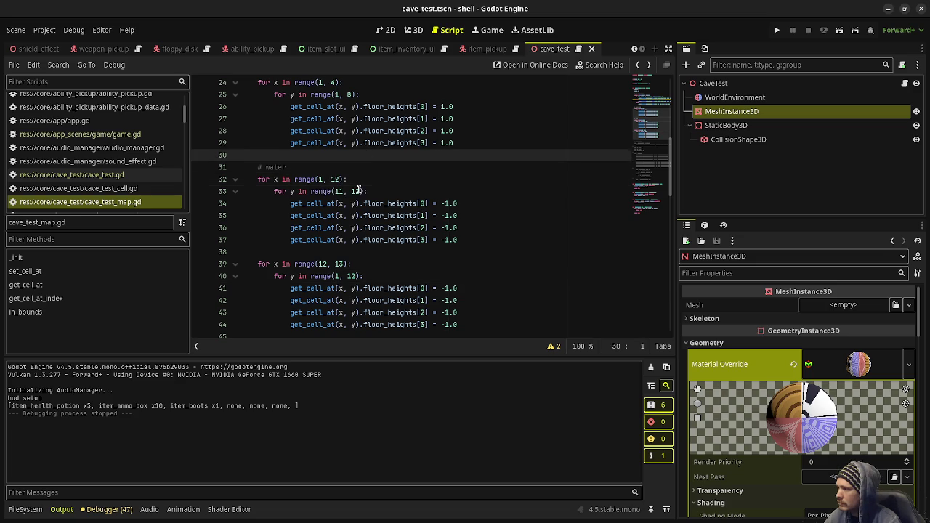
left_click(339, 264)
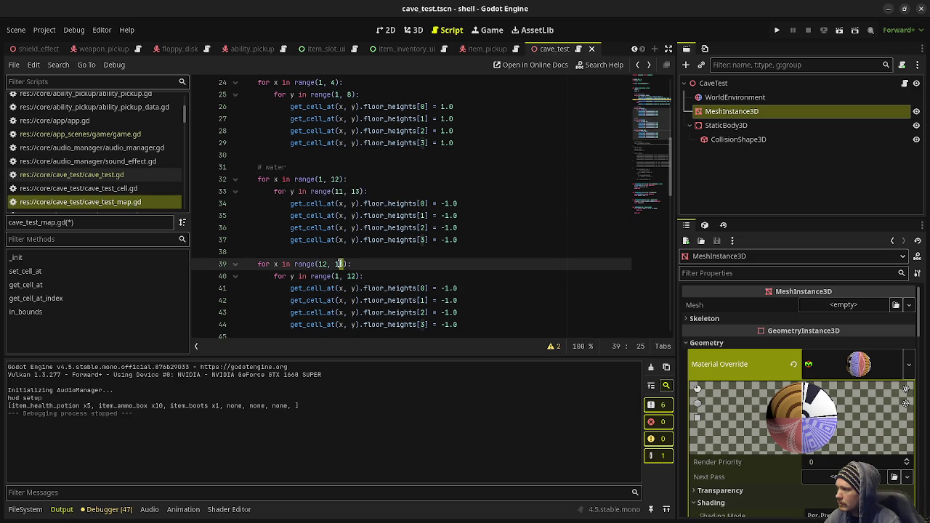
key("Delete")
type("4")
left_click(352, 276)
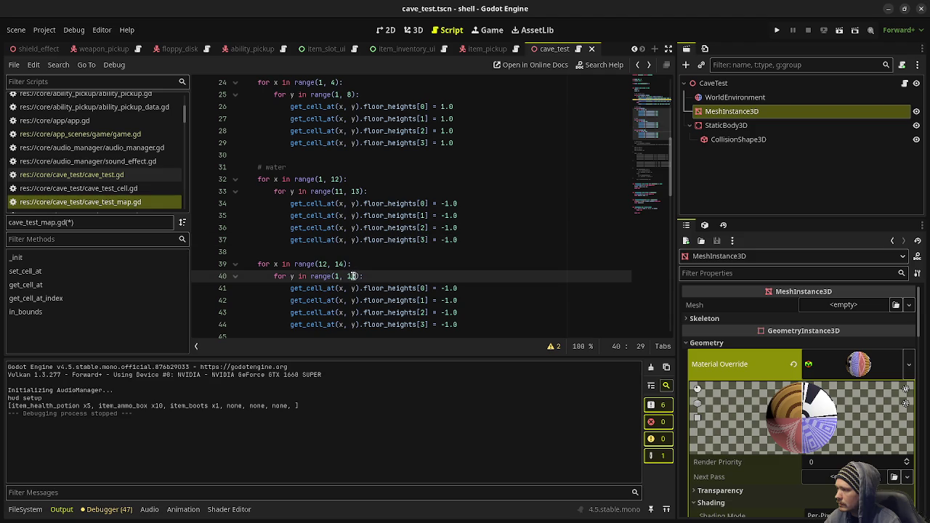
key("Delete")
type("3")
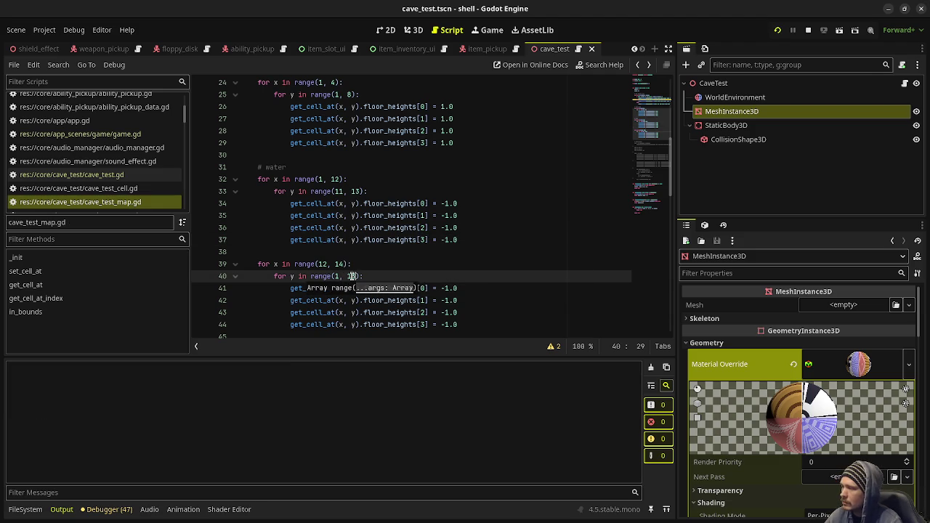
Playtest the widened water strips, then stop the game
key("F5")
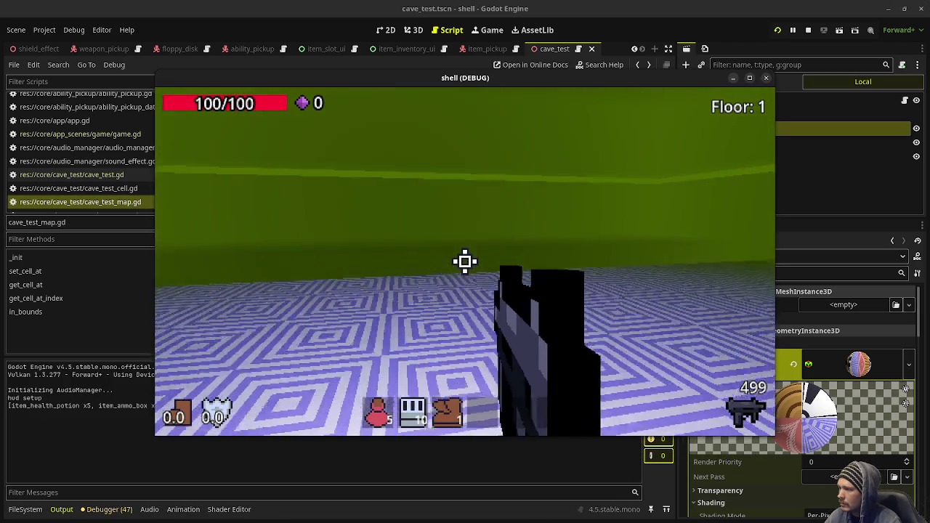
mouse_move(466, 262)
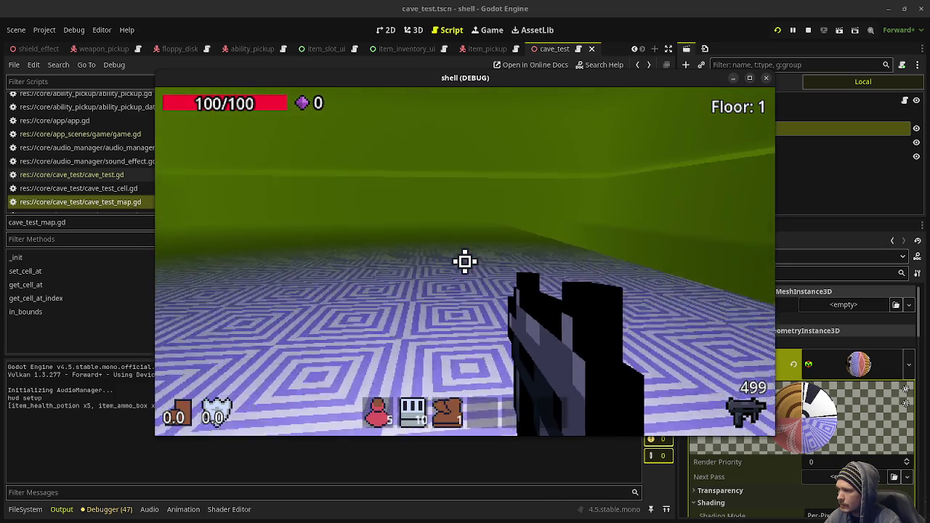
left_click(766, 78)
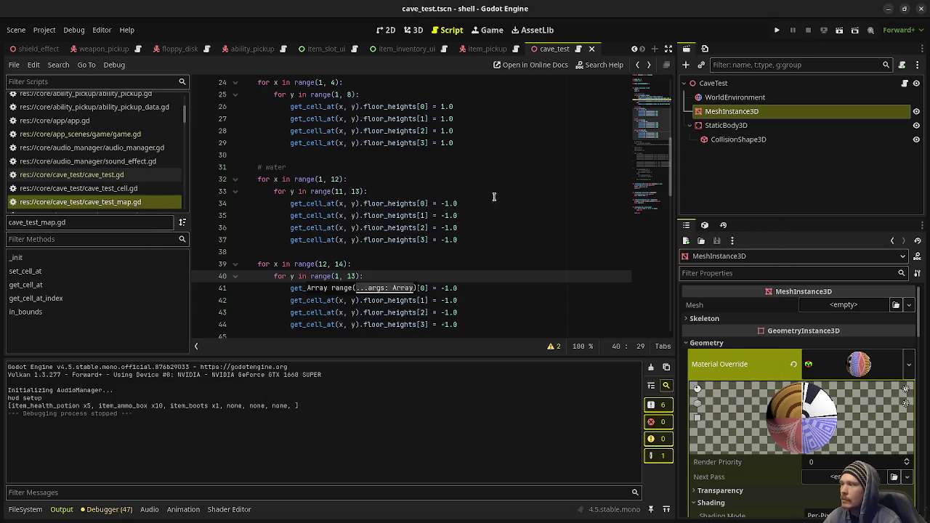
Turn off fog on the WorldEnvironment and run the game to check the lighting
left_click(730, 97)
scroll(759, 355, "down", 10)
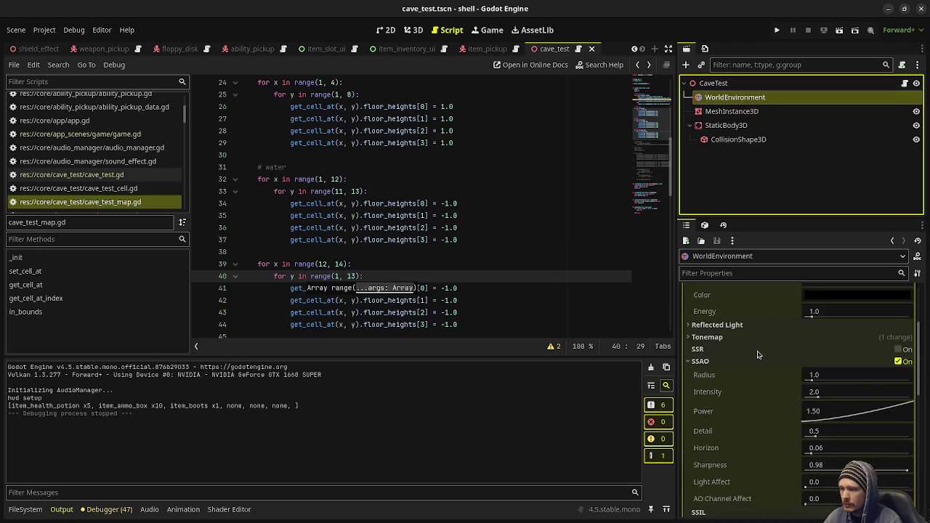
scroll(759, 354, "down", 1)
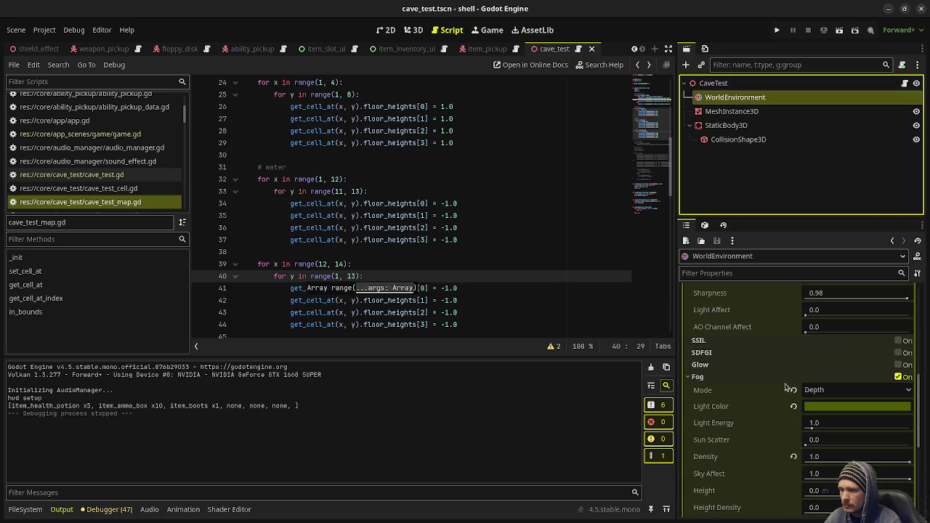
left_click(899, 377)
left_click(778, 31)
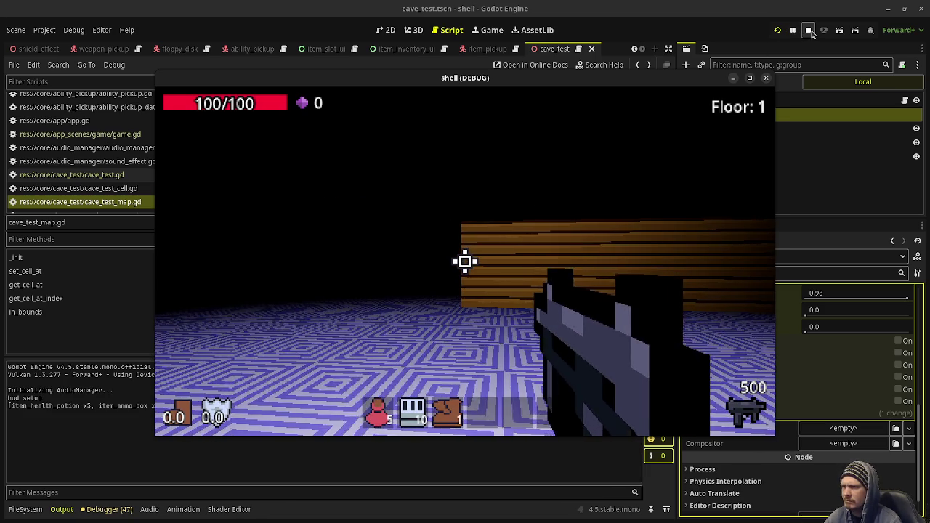
key("Escape")
Set the ambient light source to Color with grey 808080 and save the scene
scroll(763, 405, "up", 5)
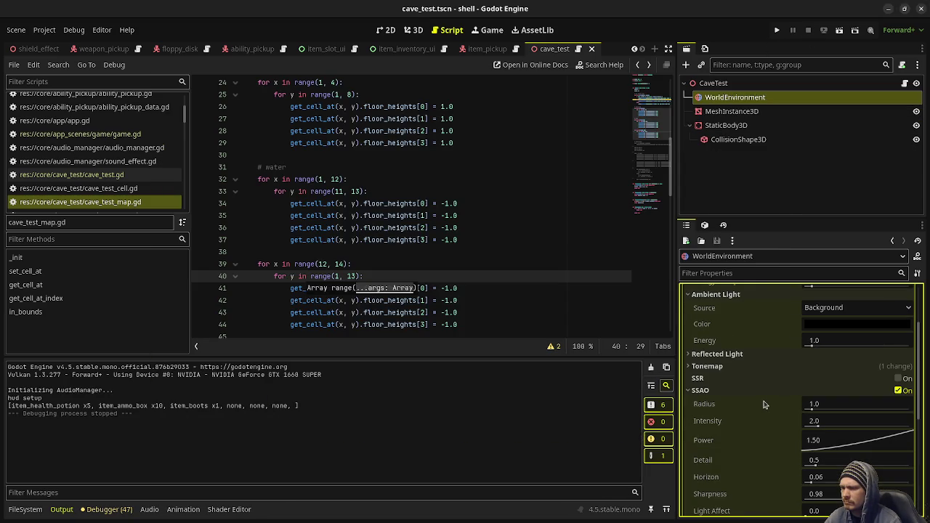
scroll(776, 401, "up", 3)
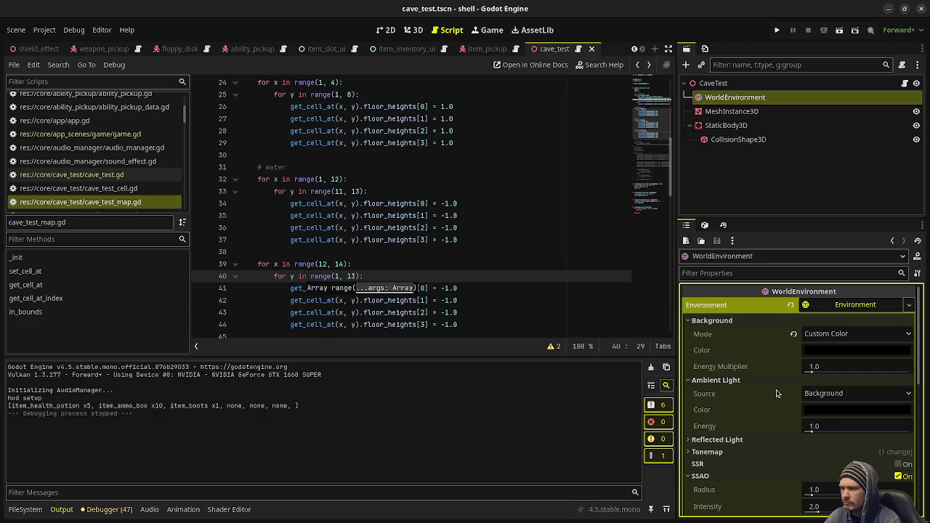
scroll(779, 370, "down", 5)
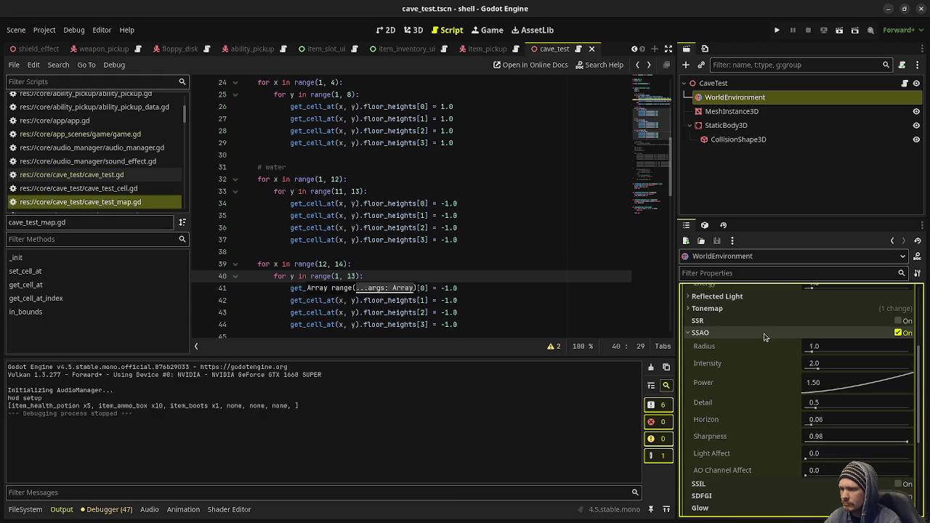
scroll(764, 339, "up", 2)
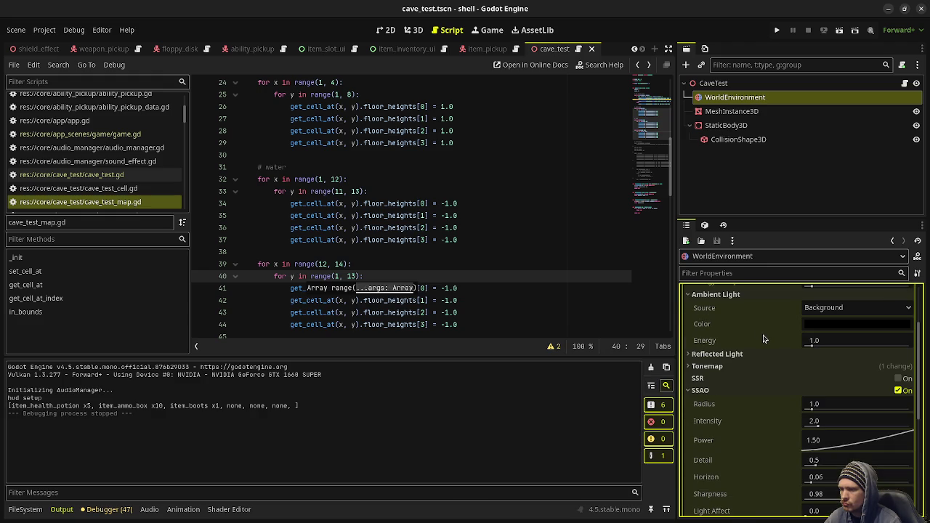
scroll(764, 339, "up", 3)
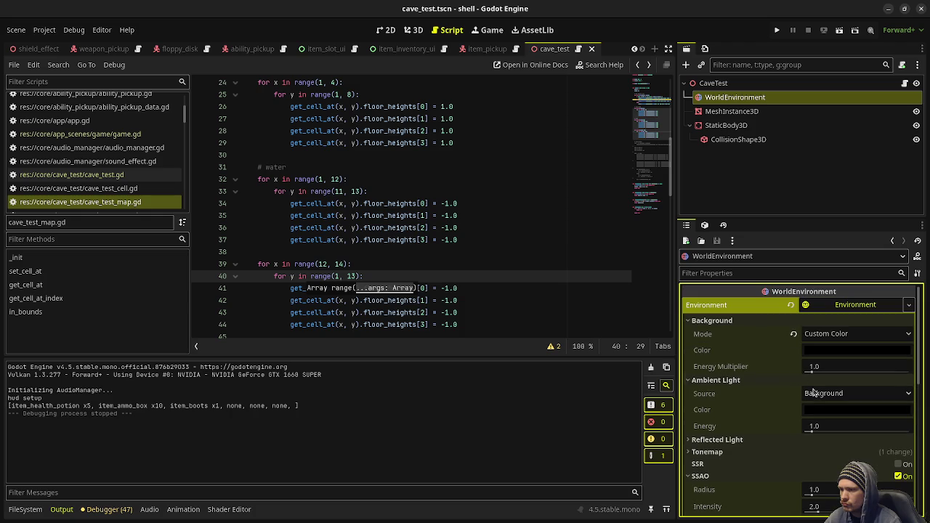
left_click(821, 396)
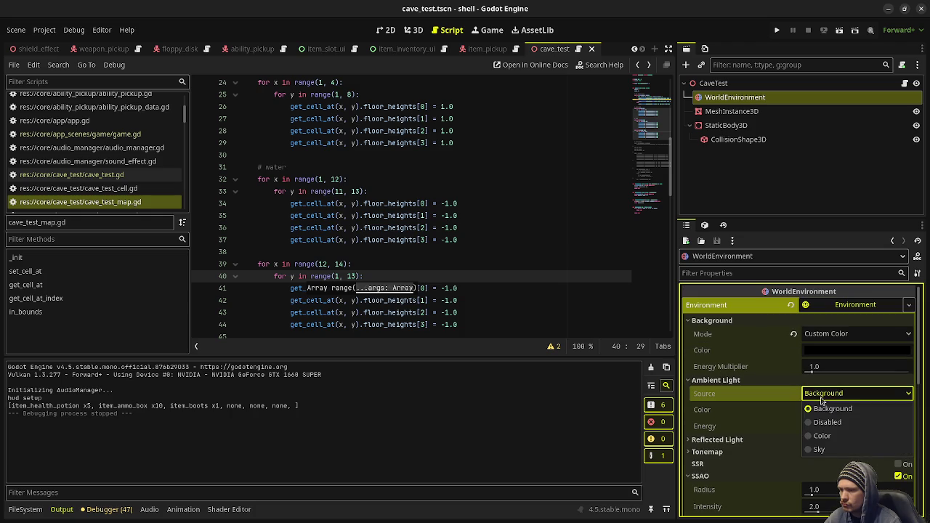
left_click(821, 436)
left_click(825, 414)
left_click_drag(920, 220, 925, 168)
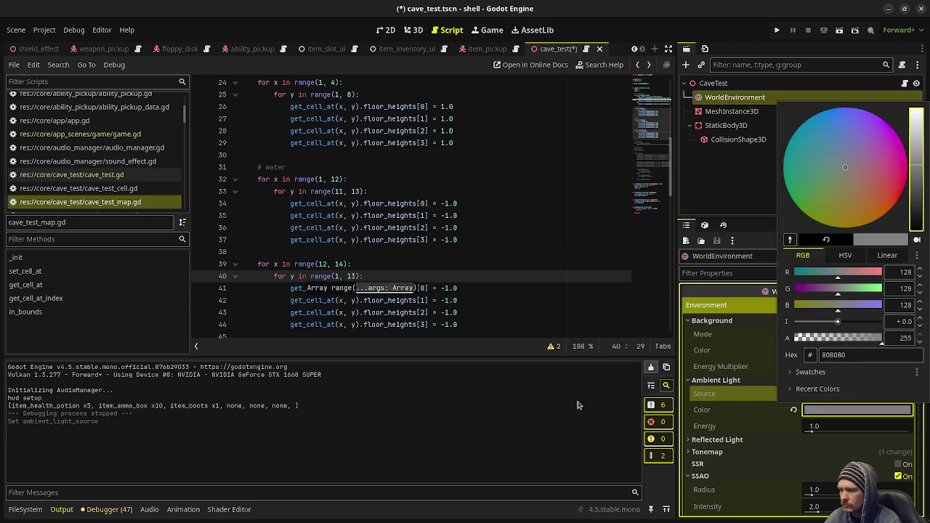
left_click(611, 327)
key("ctrl+s")
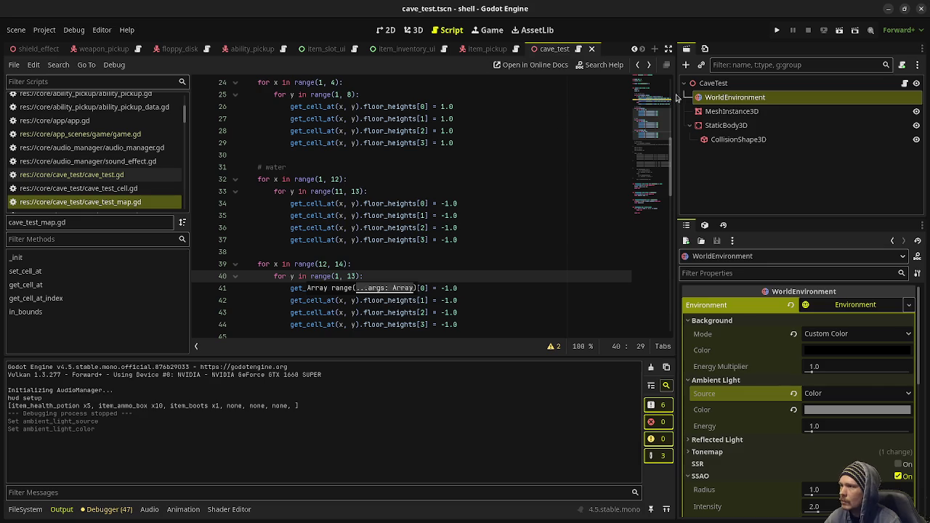
scroll(145, 48, "up", 5)
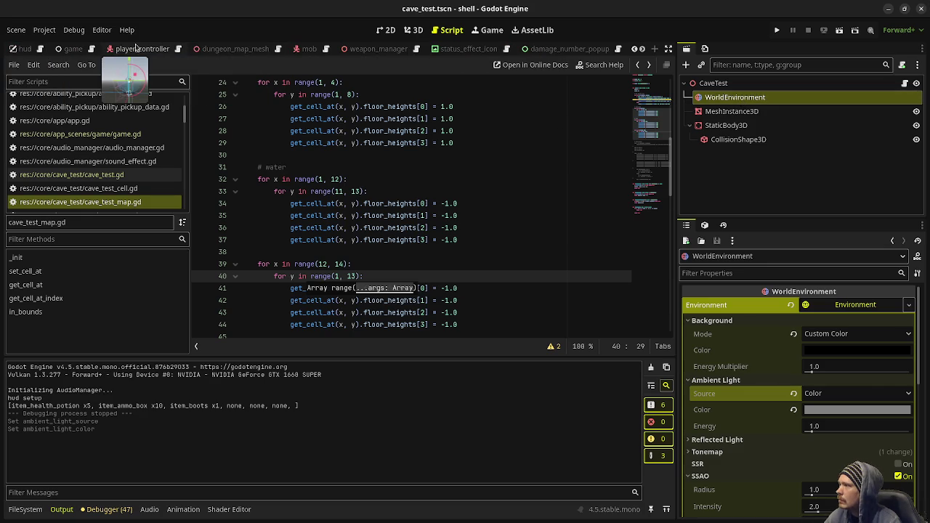
Make the player's OmniLight3D visible in the player_controller scene
left_click(140, 48)
scroll(760, 154, "down", 10)
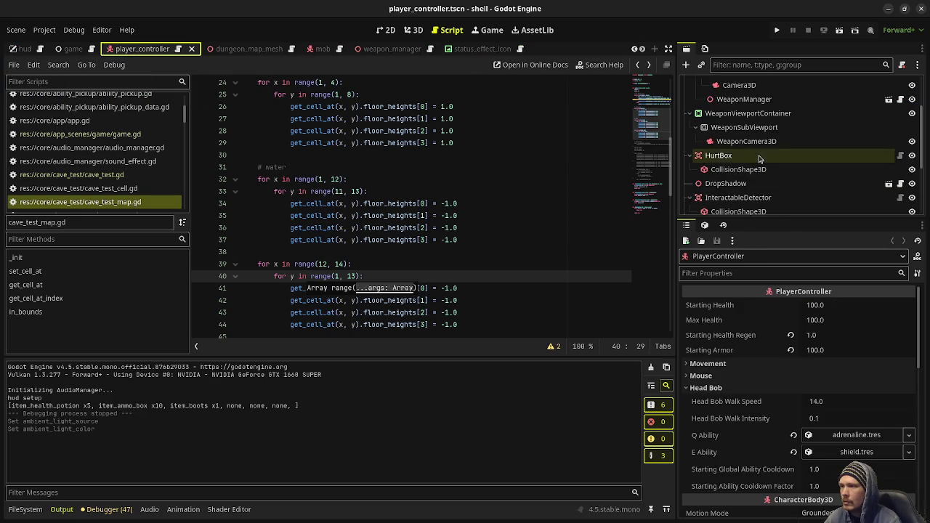
left_click(908, 206)
left_click(912, 206)
Playtest the cave by walking forward to check the light, then stop the game
key("F5")
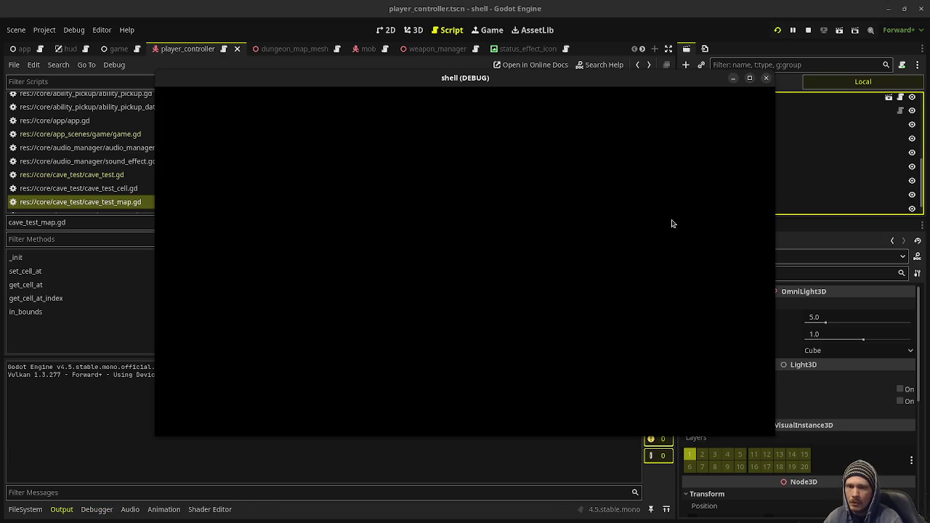
key("w")
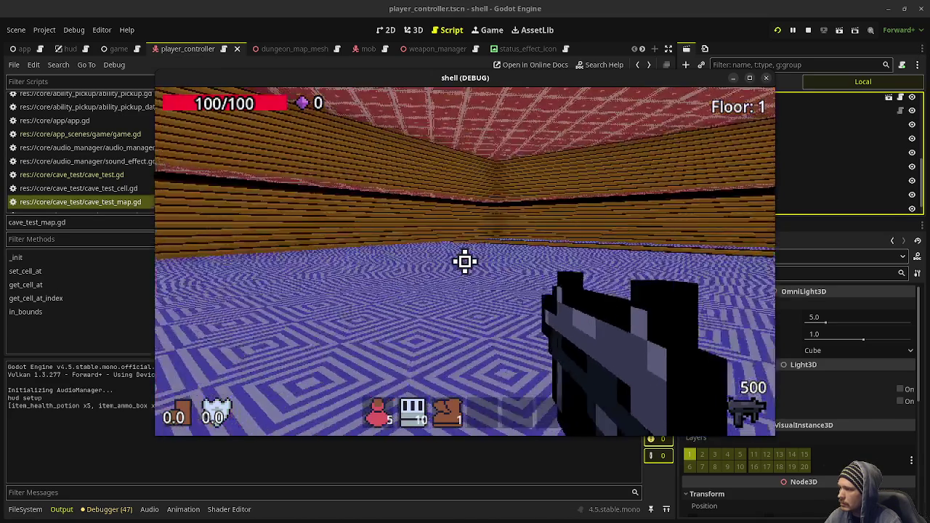
key("F8")
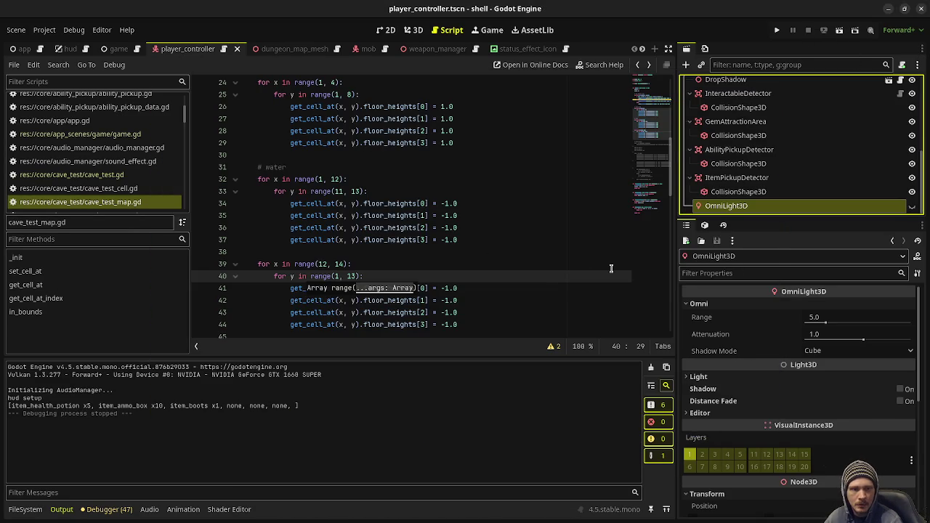
Below the water loop, add a '# stairs' block setting cell (5, 1) floor_heights to 1.0
scroll(459, 268, "down", 2)
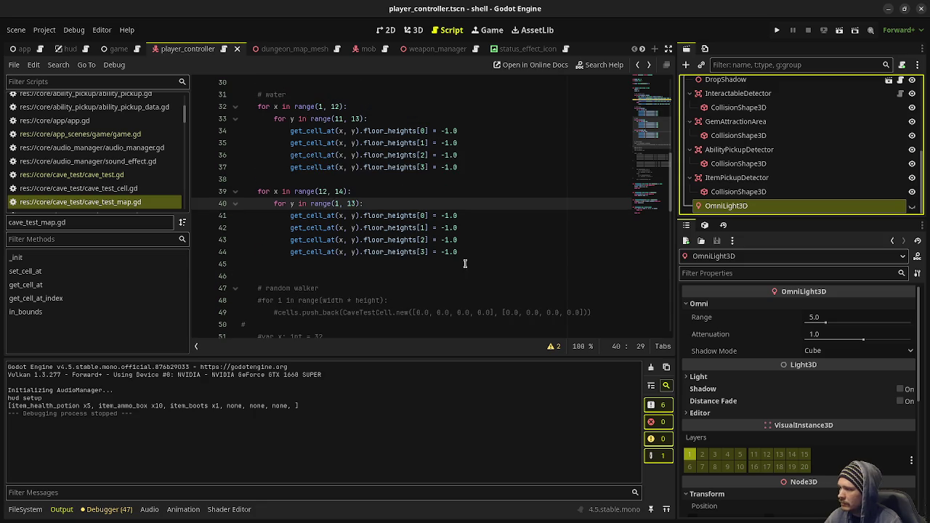
left_click(476, 258)
key("Return")
key("Return")
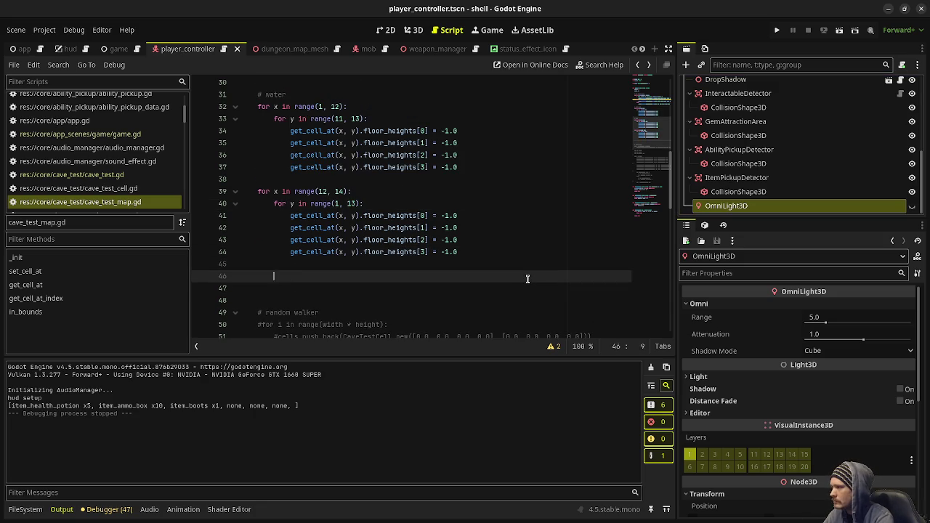
key("BackSpace")
type("# stairs")
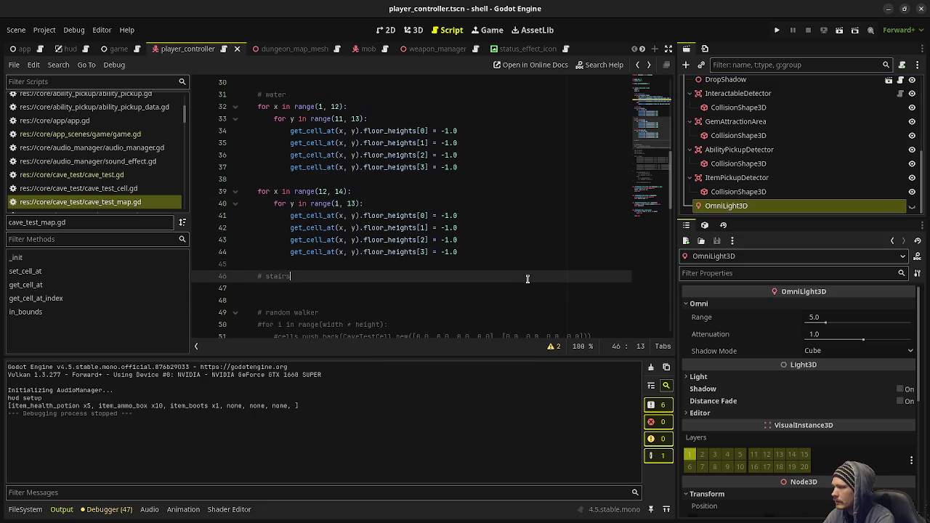
key("Return")
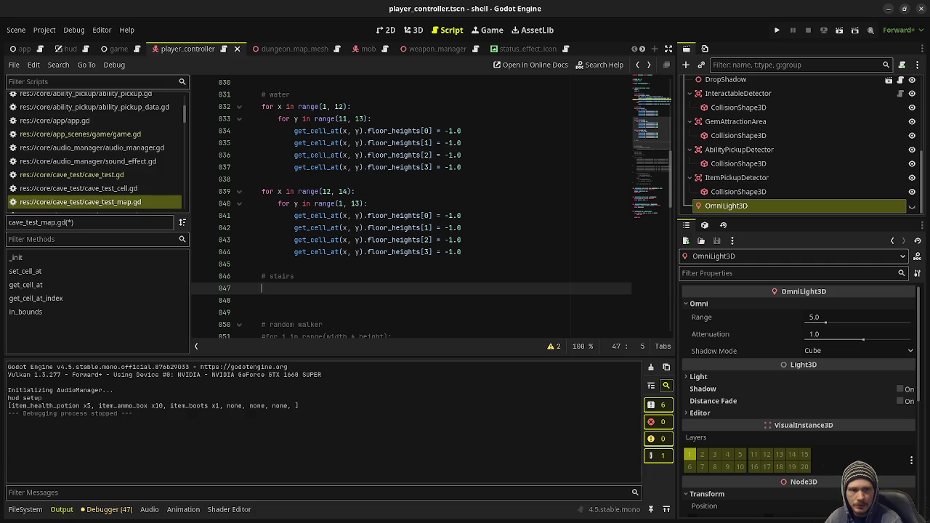
type("get_cell_at(5")
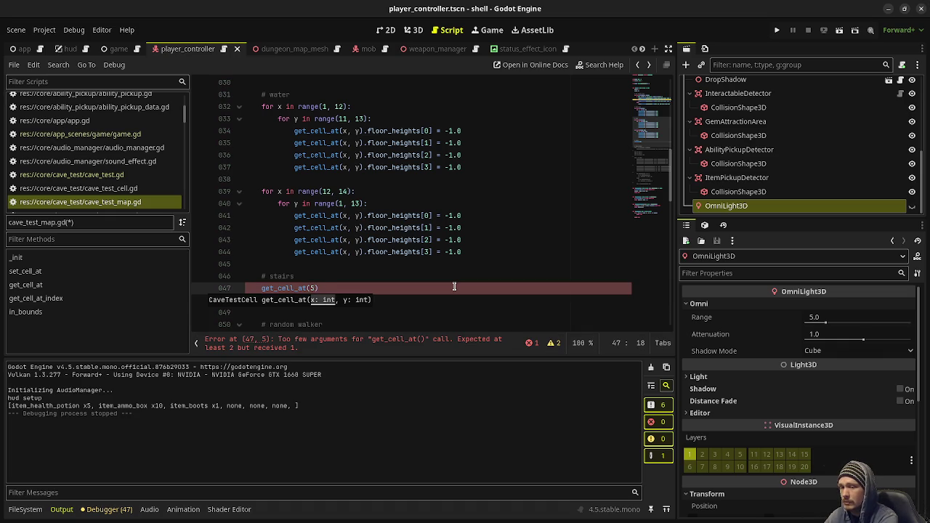
type(", ")
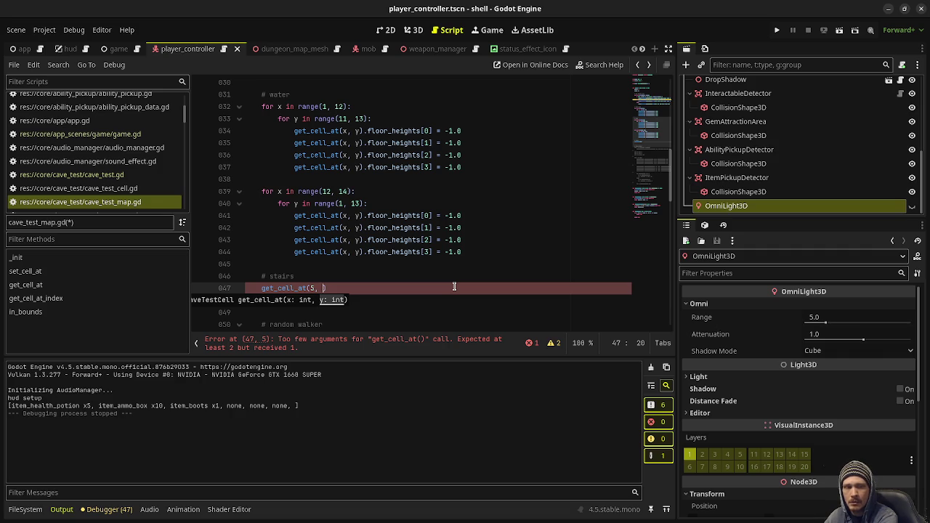
type("1).")
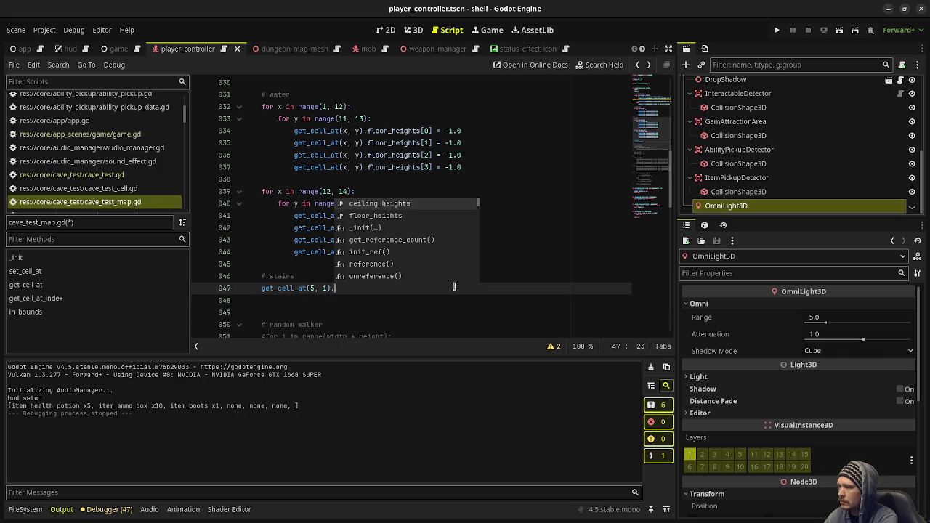
type("floor")
key("Return")
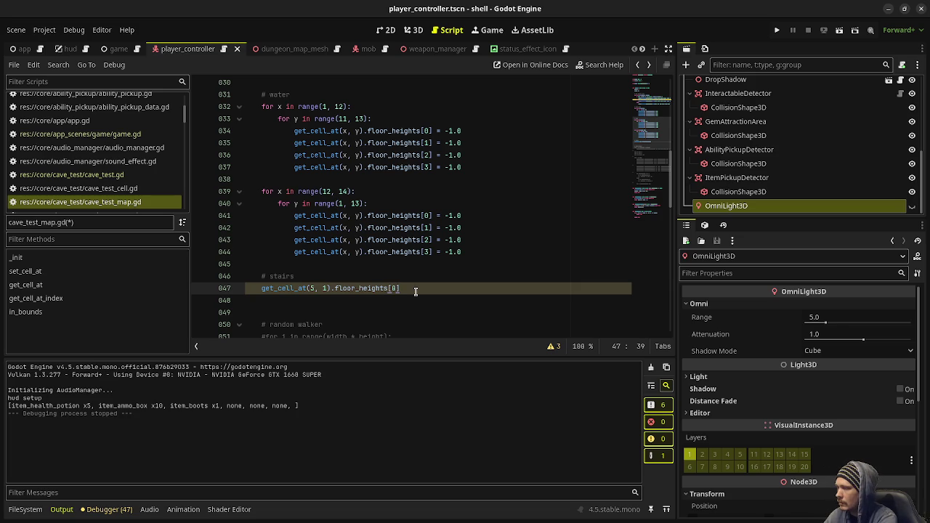
type(" = 1.0")
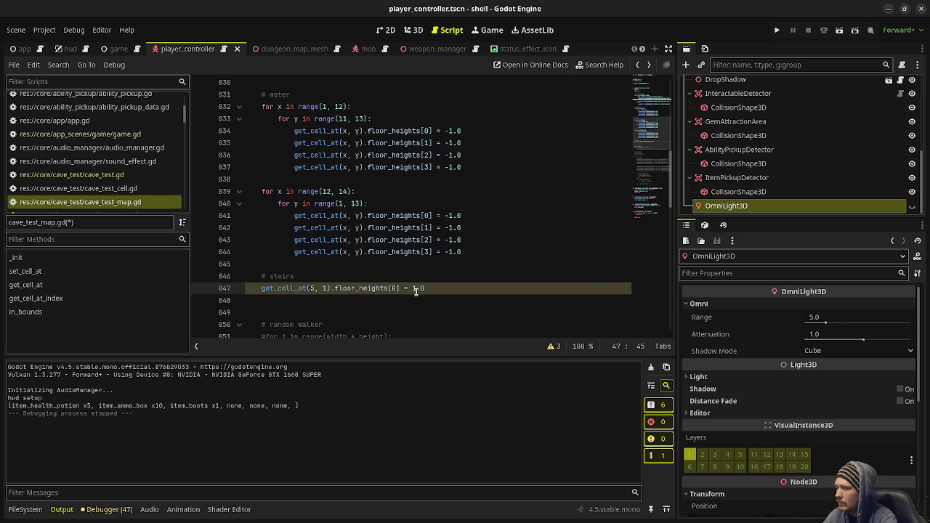
Duplicate the stairs line so floor_heights indices 0 through 3 are all set to 1.0
key("shift+Home")
key("ctrl+c")
key("End")
key("Return")
key("ctrl+v")
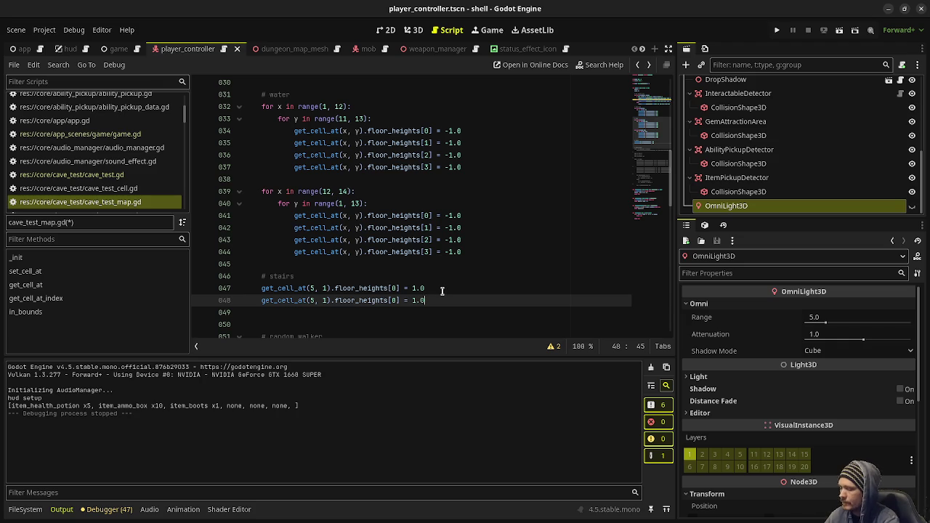
key("Return")
key("ctrl+v")
key("Return")
key("ctrl+v")
left_click(398, 309)
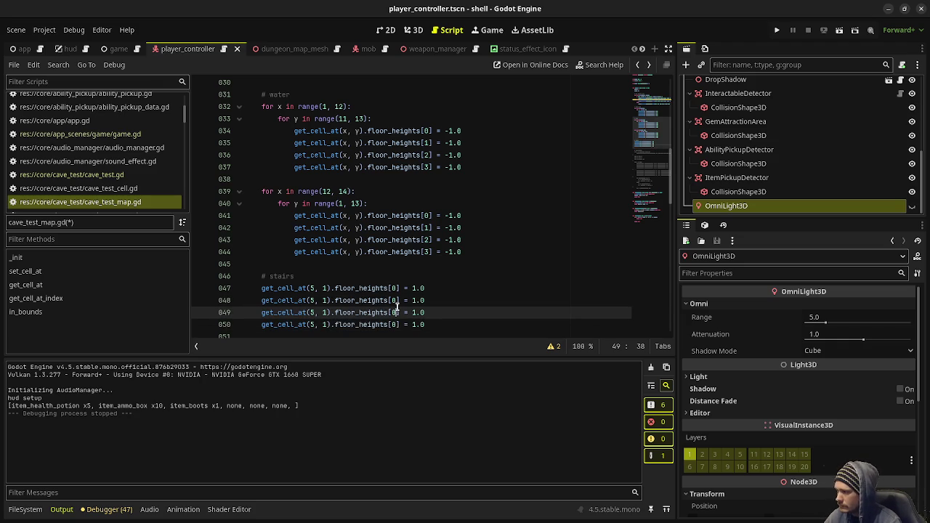
key("Up")
key("BackSpace")
type("1")
key("Down")
key("BackSpace")
type("2")
key("Down")
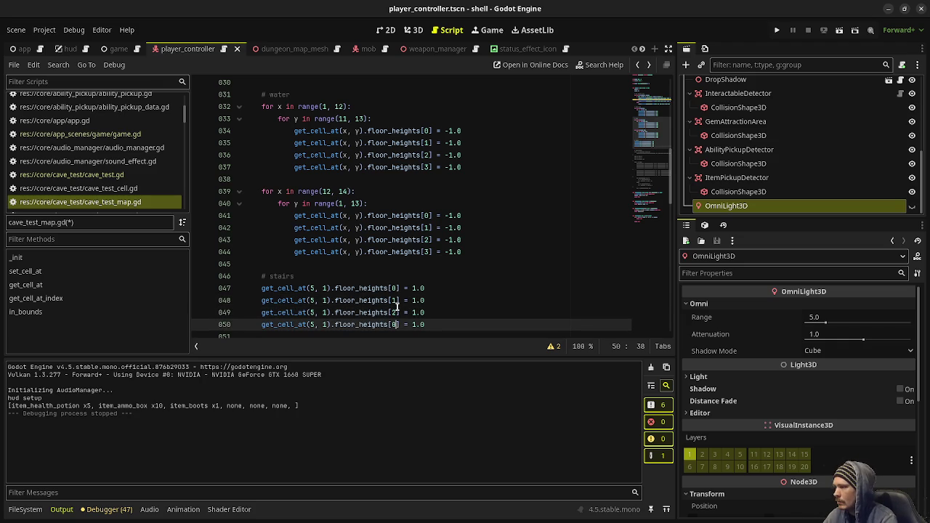
type("3")
Check the stairs lines and run the project to test the cave map
left_click(474, 316)
left_click(426, 320)
left_click(433, 314)
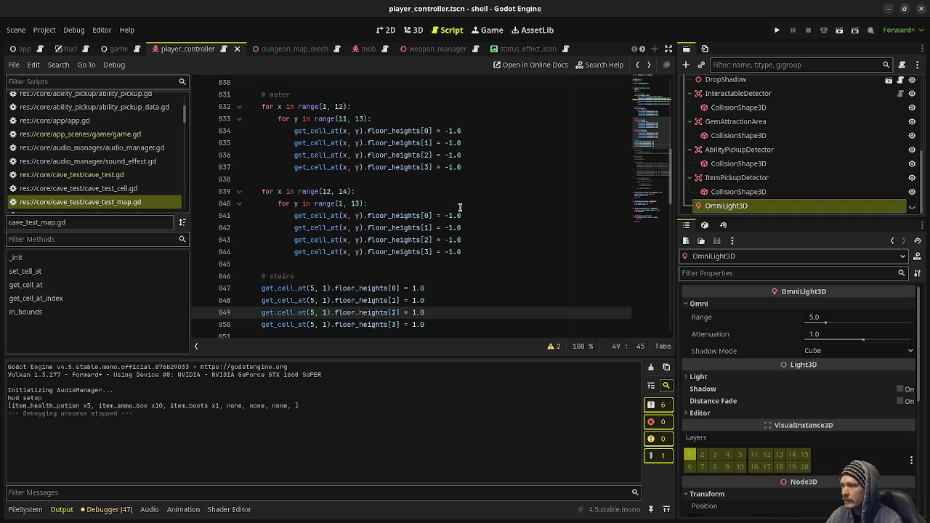
left_click(432, 324)
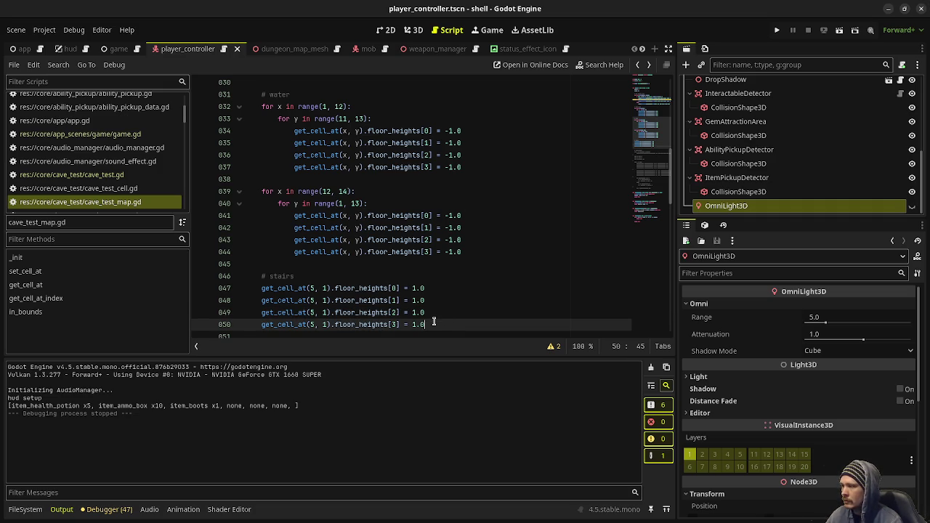
scroll(436, 318, "down", 1)
key("ctrl+space")
key("Escape")
key("F5")
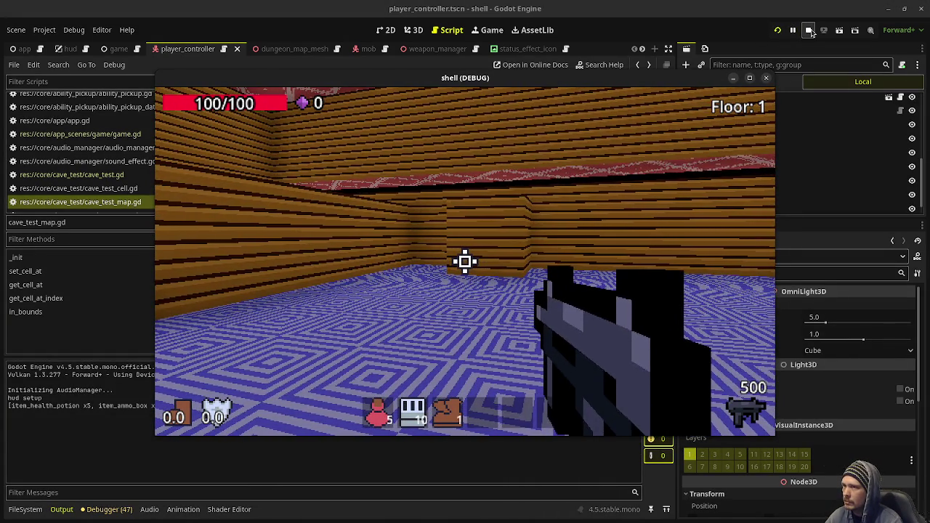
Stop the game, change the raised-area ranges to range(1, 5) and range(1, 9), and save
left_click(465, 261)
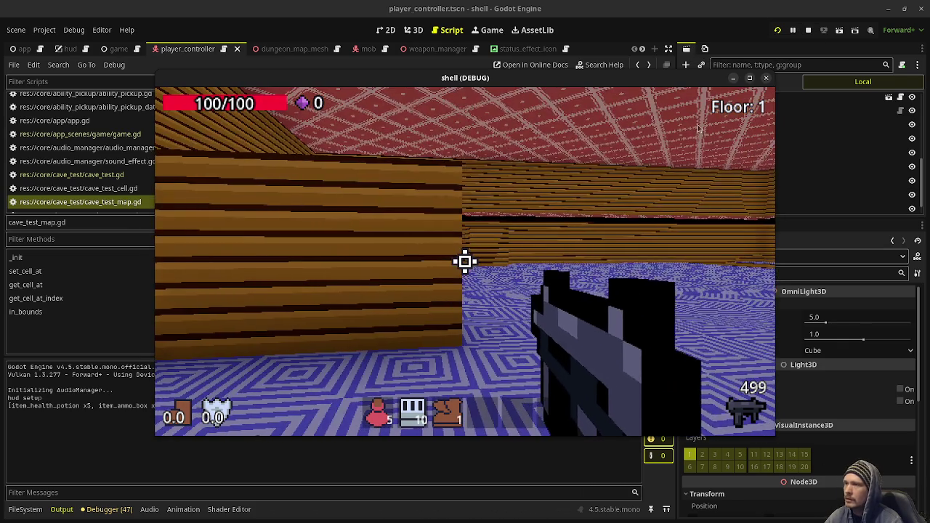
left_click(808, 30)
scroll(337, 219, "up", 5)
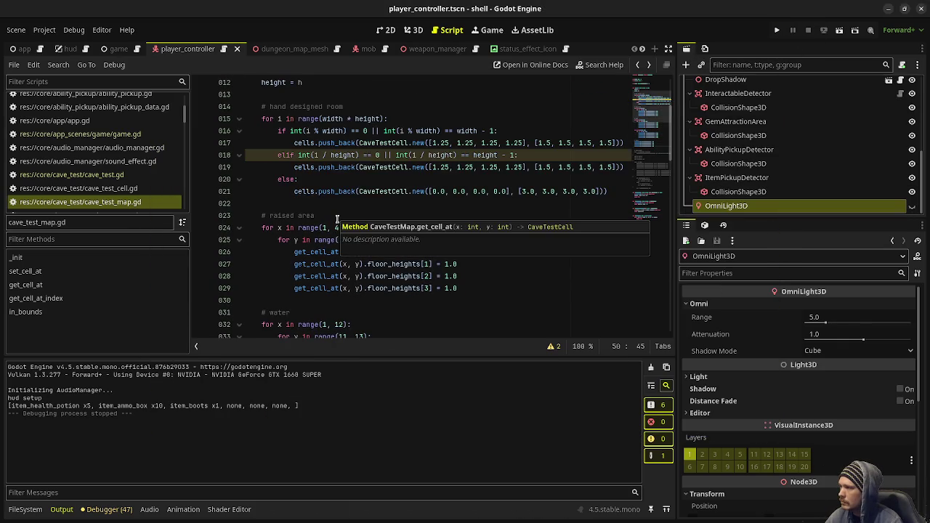
left_click(280, 192)
double_click(336, 227)
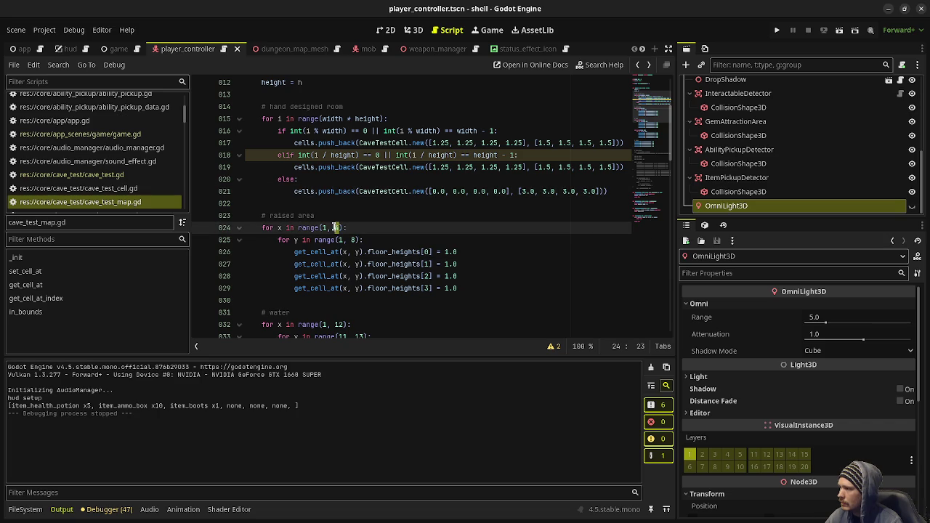
type("5")
left_click(373, 202)
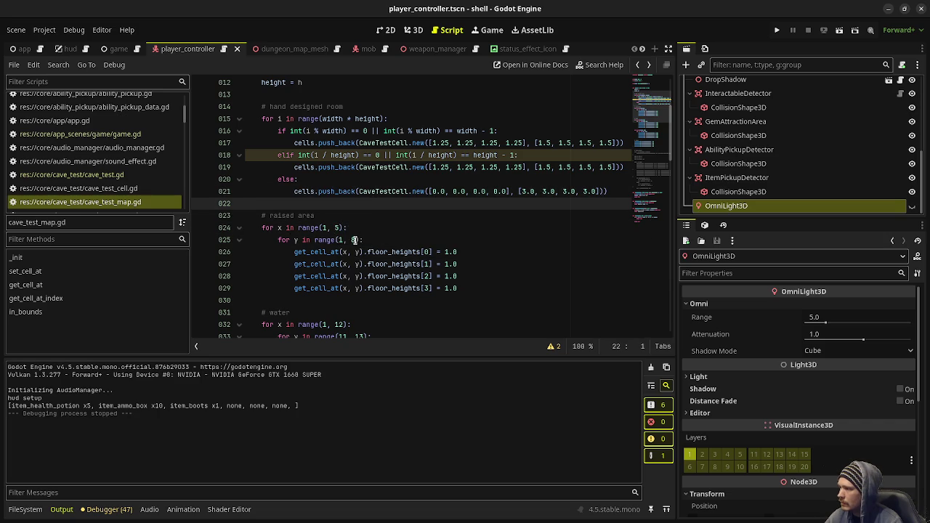
double_click(353, 240)
left_click(379, 212)
key("ctrl+s")
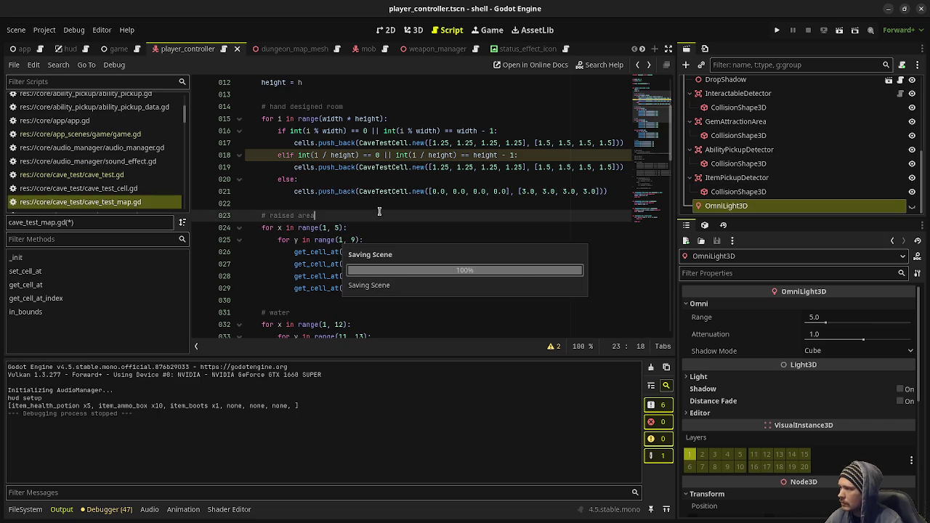
Playtest the larger raised area by walking into the room, then stop the game
key("F5")
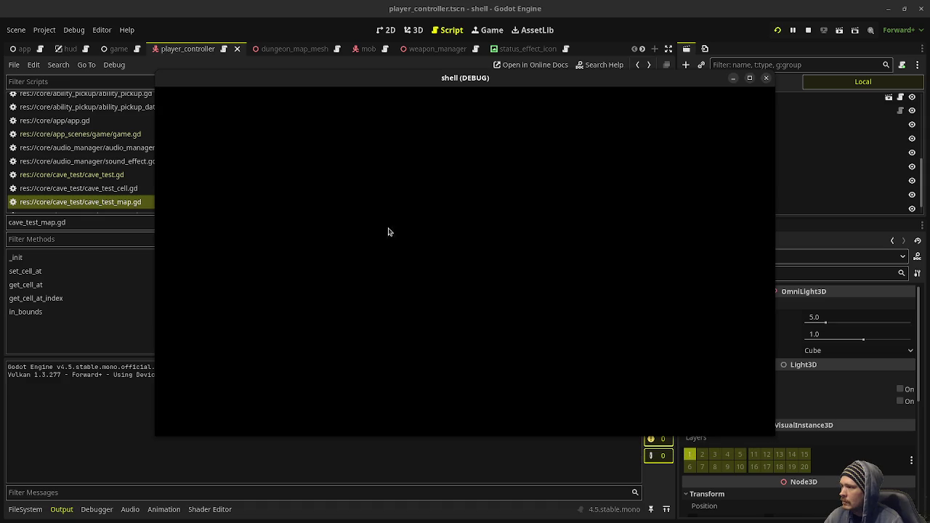
key("w")
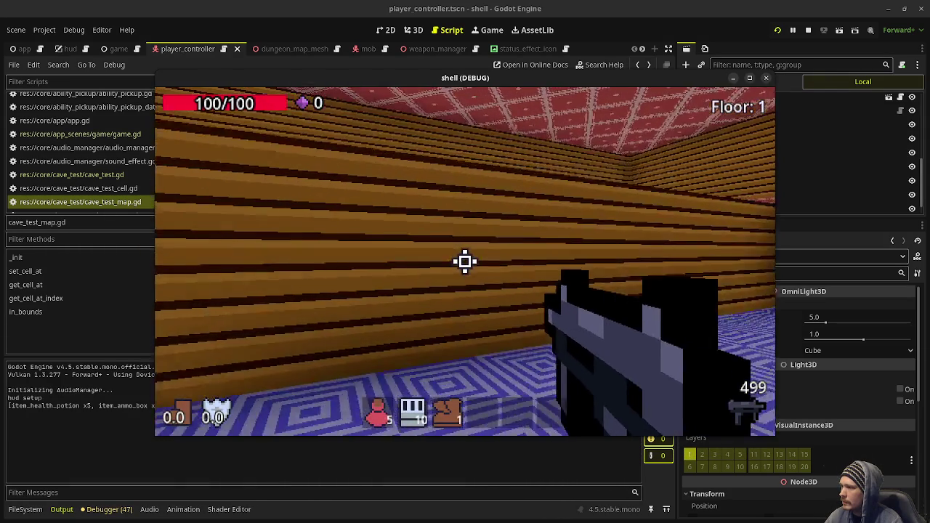
key("w")
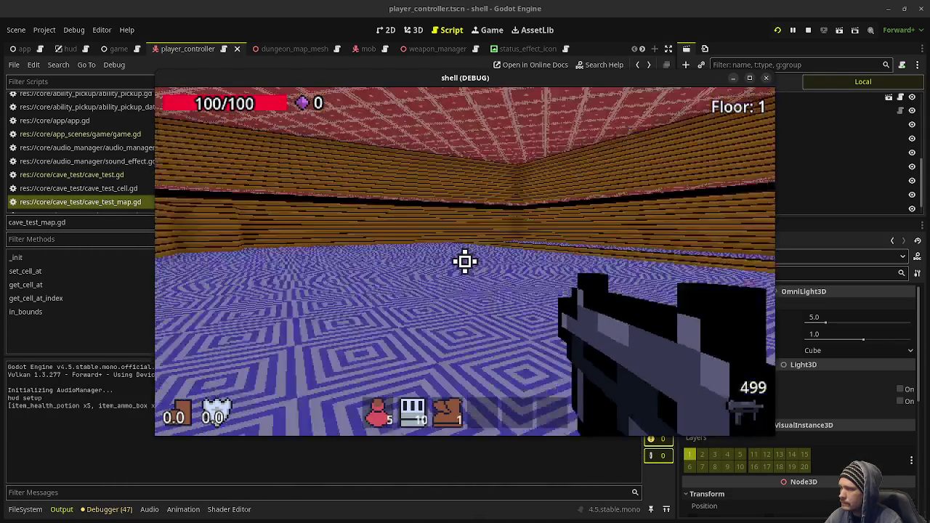
key("F8")
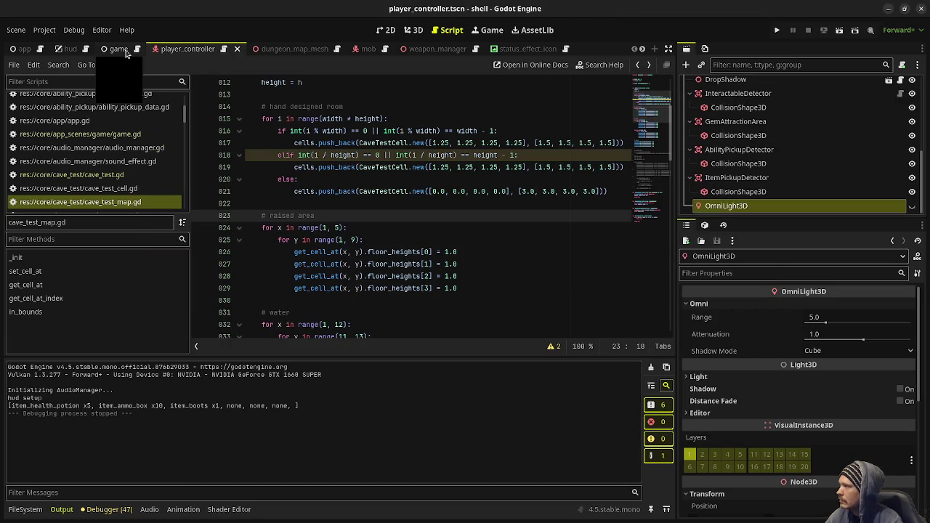
In game.gd, comment out the spawn_player test call, restore build_dungeon_def and reset, and save
key("alt+Left")
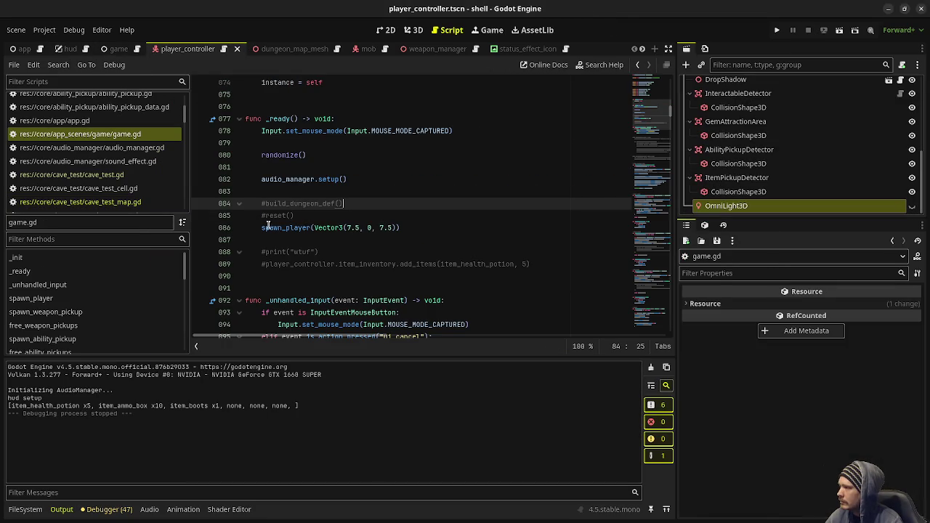
left_click(262, 227)
key("ctrl+k")
left_click_drag(295, 216, 261, 203)
key("ctrl+k")
key("ctrl+s")
Uncomment _process and swap the plain position assignment for the wall-thickness position line, then save
scroll(314, 185, "down", 5)
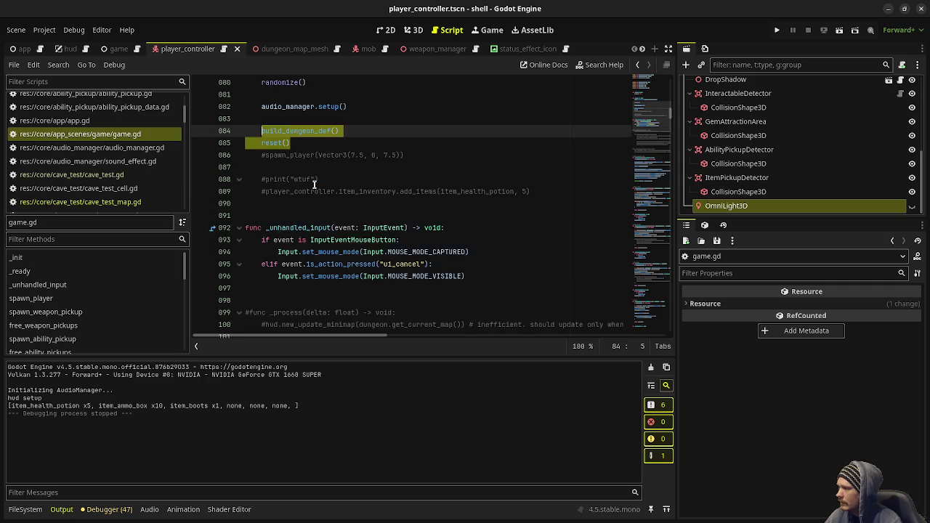
mouse_move(299, 216)
left_mouse_down()
mouse_move(242, 203)
mouse_move(240, 181)
left_mouse_up()
key("ctrl+k")
scroll(242, 203, "down", 5)
key("ctrl+k")
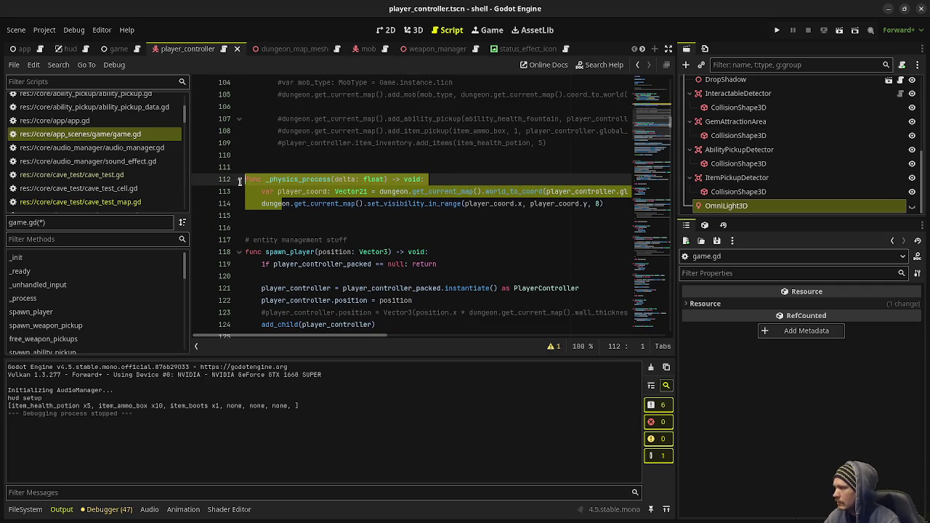
key("ctrl+k")
scroll(240, 181, "down", 1)
left_click(259, 264)
key("ctrl+k")
key("Down")
key("ctrl+k")
key("ctrl+s")
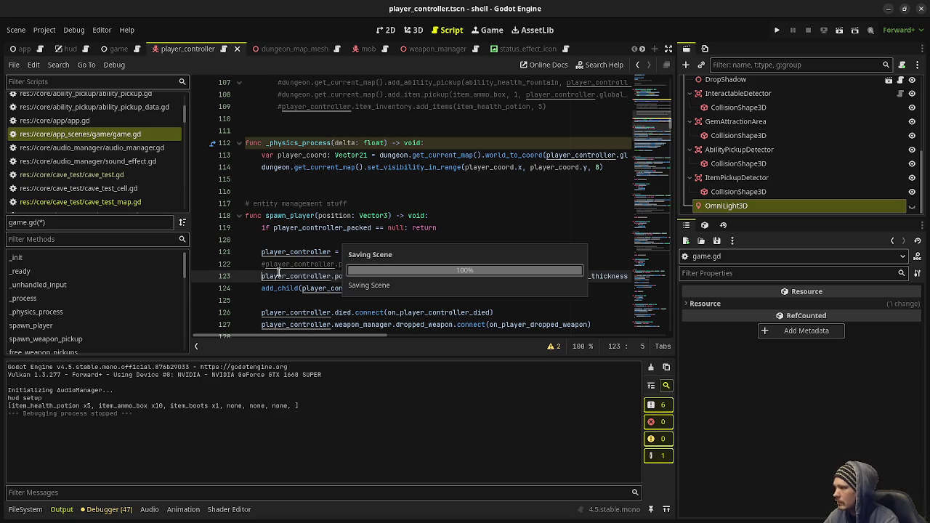
Briefly playtest Main Dungeon: Depth 1, walking toward the corridor, then stop
key("F5")
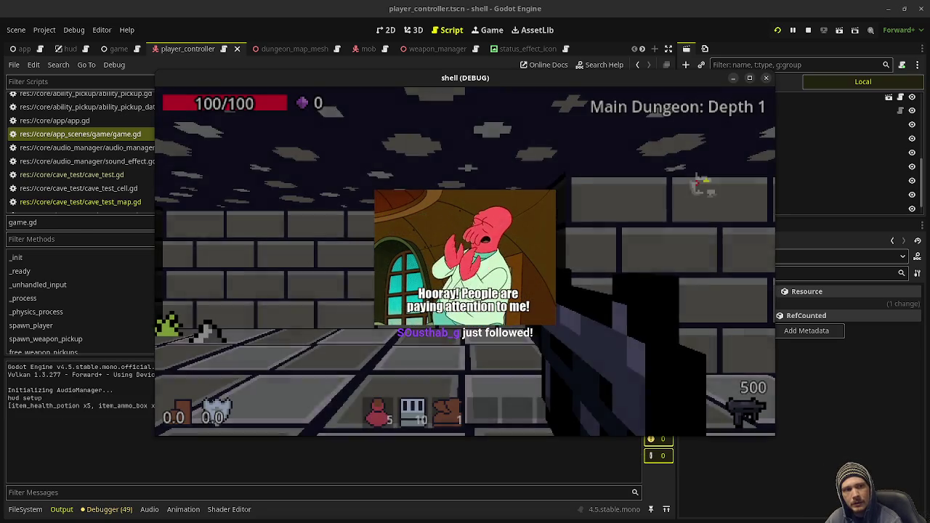
key("a")
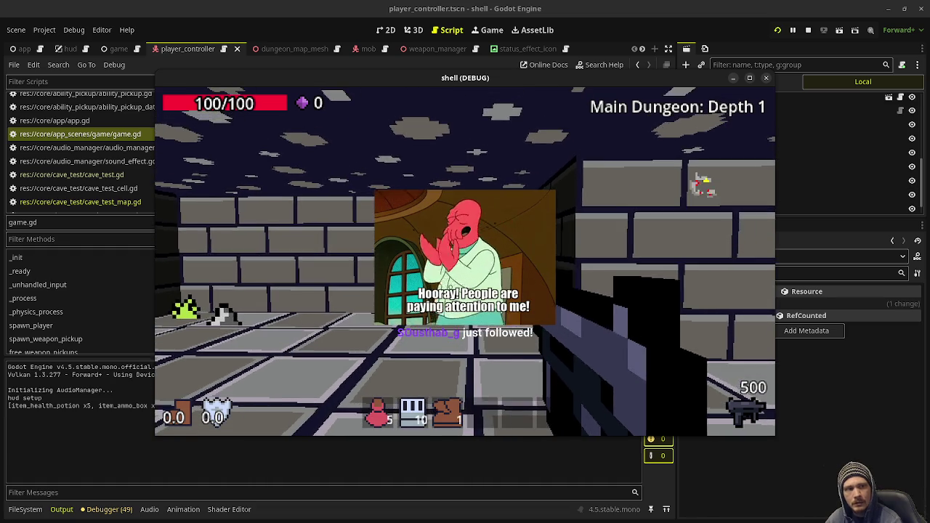
key("w")
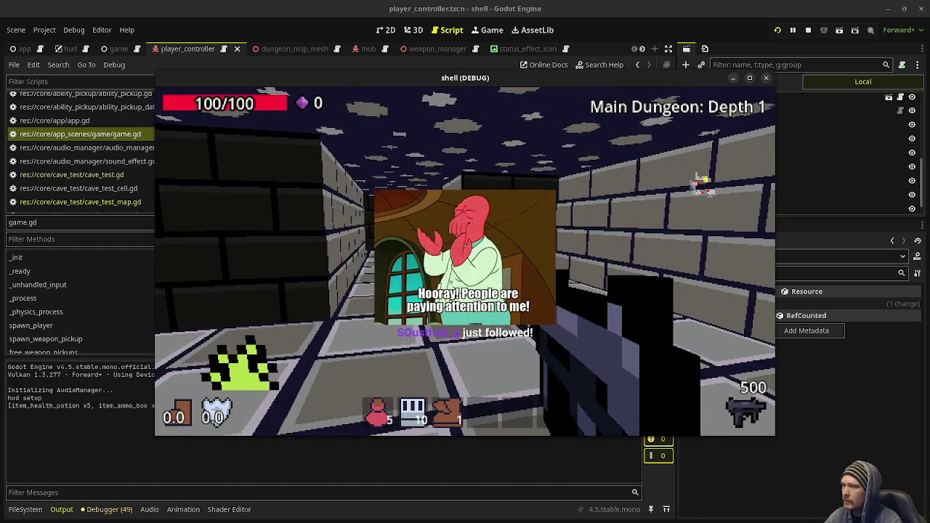
left_click(808, 30)
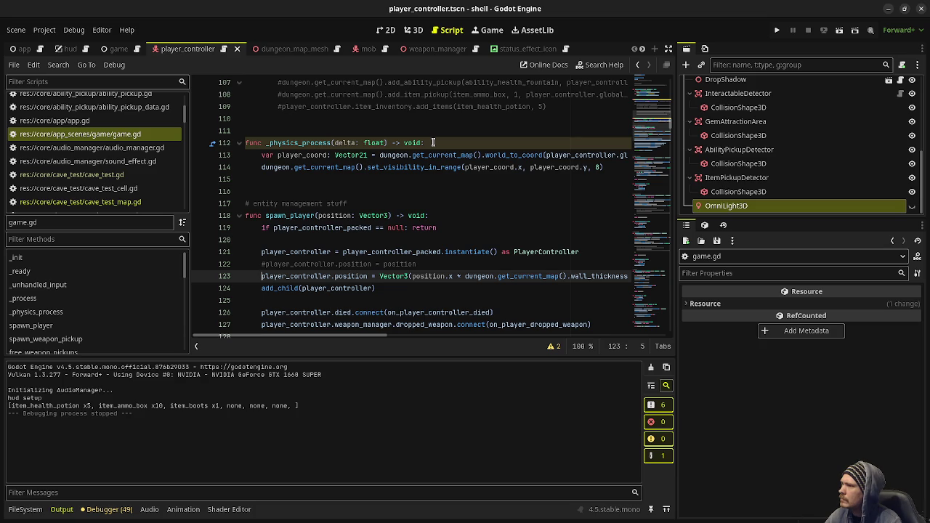
Delete the CaveTest node from game.tscn and save the scene
scroll(763, 172, "up", 5)
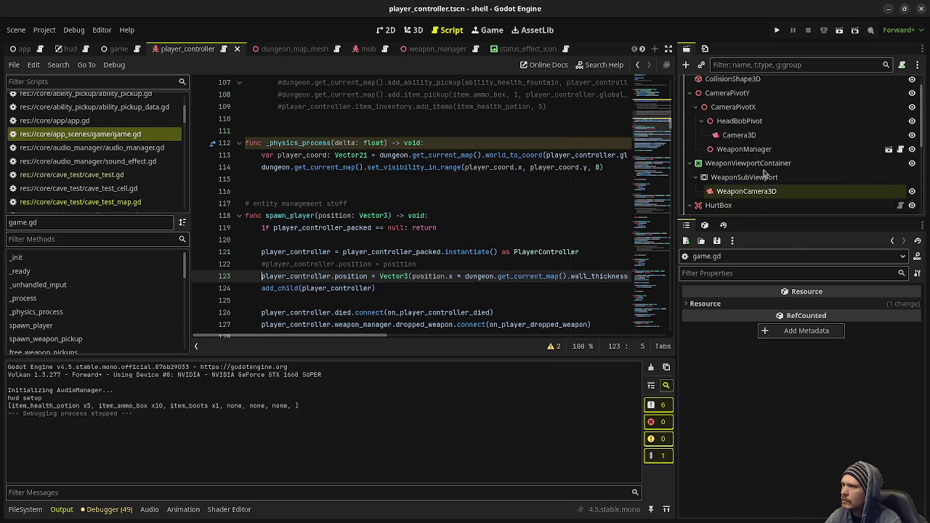
scroll(764, 172, "up", 2)
scroll(534, 49, "down", 5)
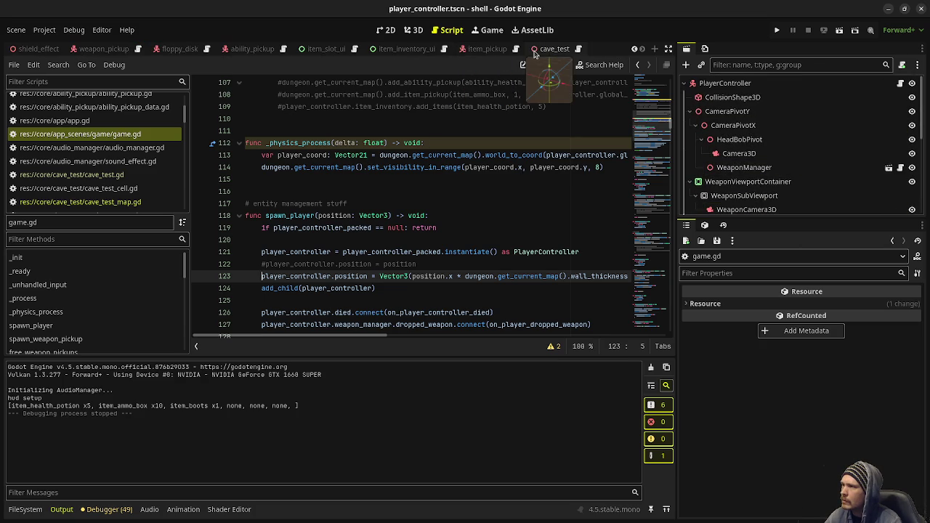
left_click(534, 53)
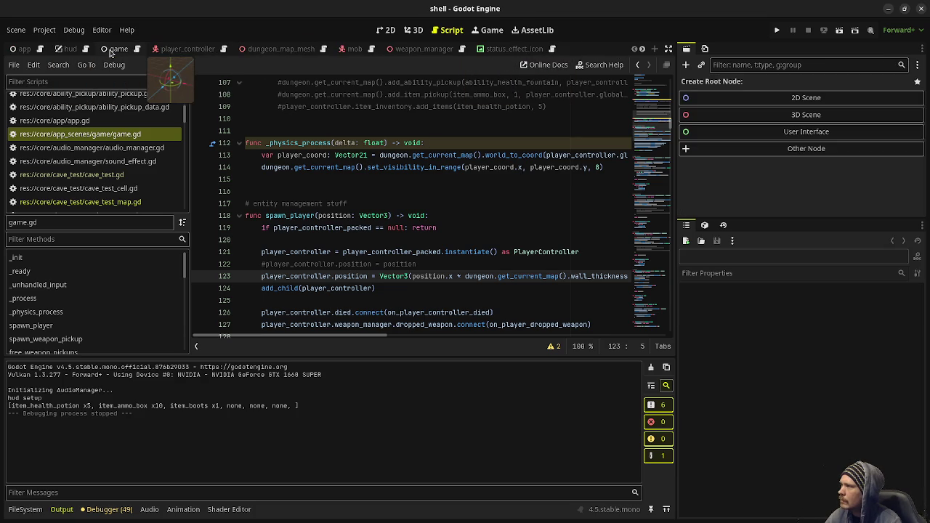
left_click(111, 51)
left_click(719, 182)
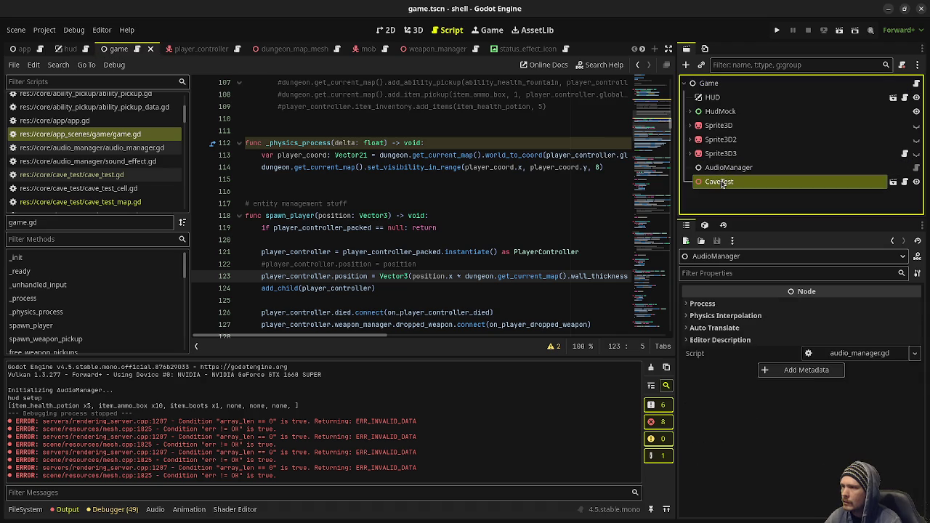
right_click(722, 184)
left_click(756, 515)
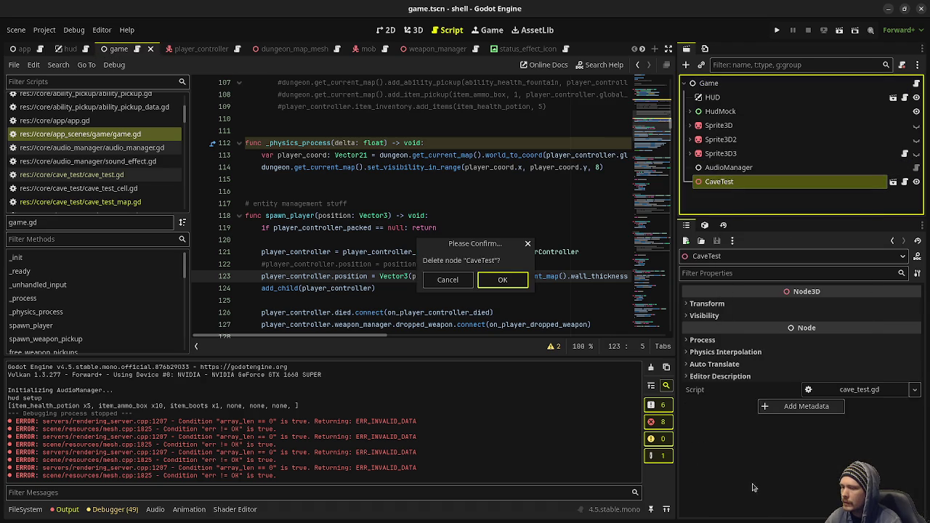
left_click(516, 284)
key("ctrl+s")
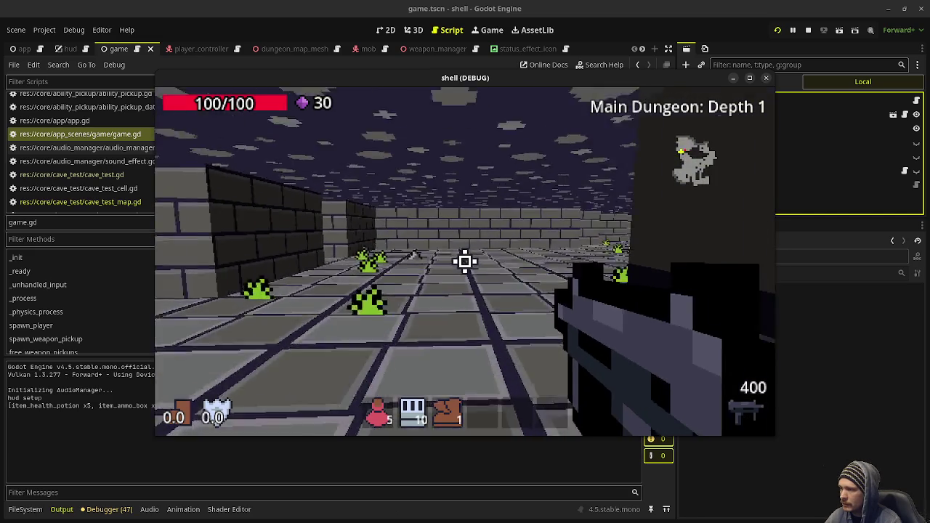
Shoot the goblin, then walk down the brick corridor into the large room of green slimes
left_click(465, 261)
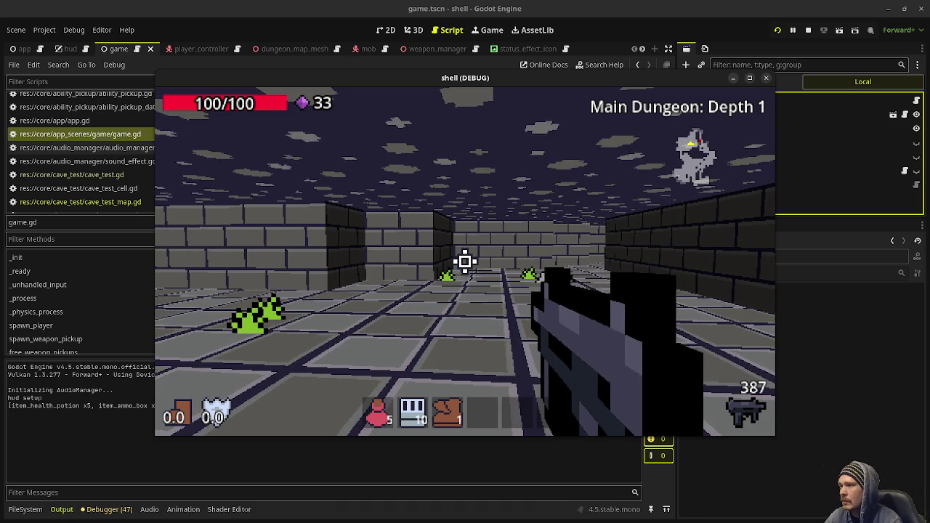
key("w")
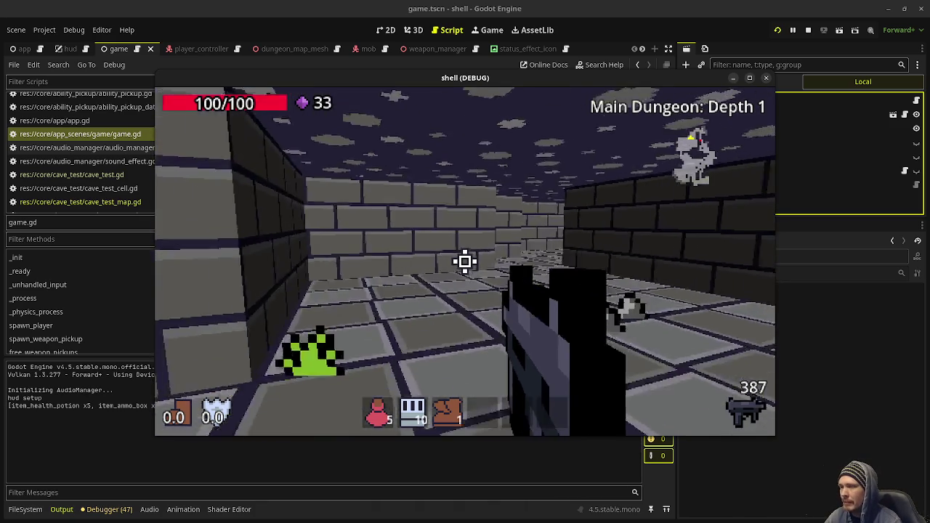
key("w")
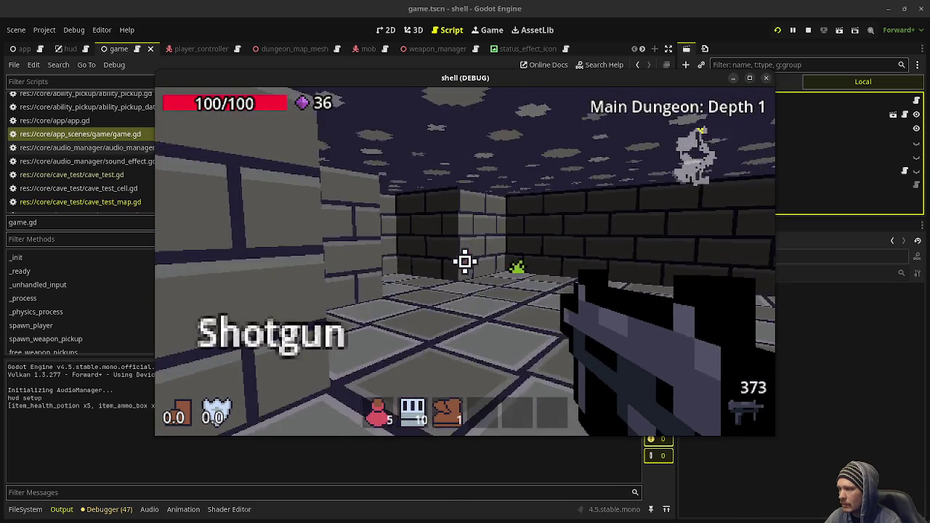
key("w")
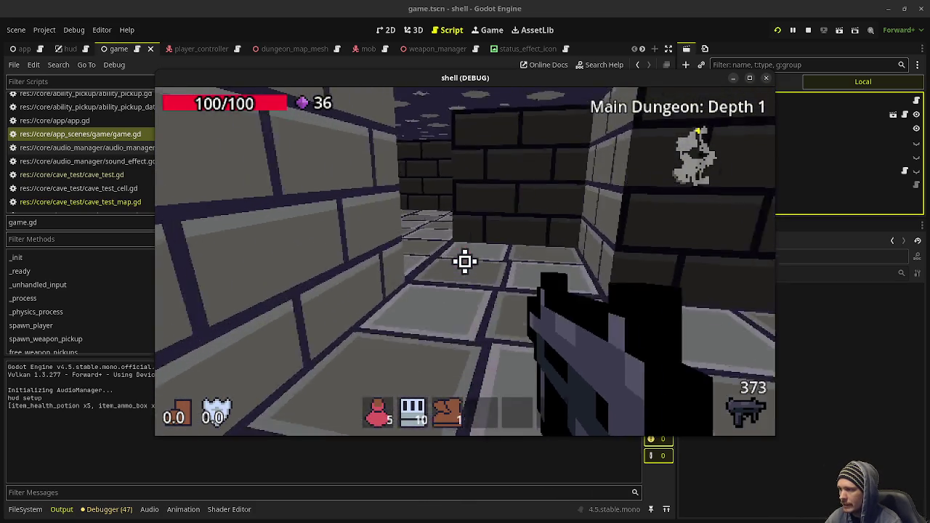
key("w")
key("w")
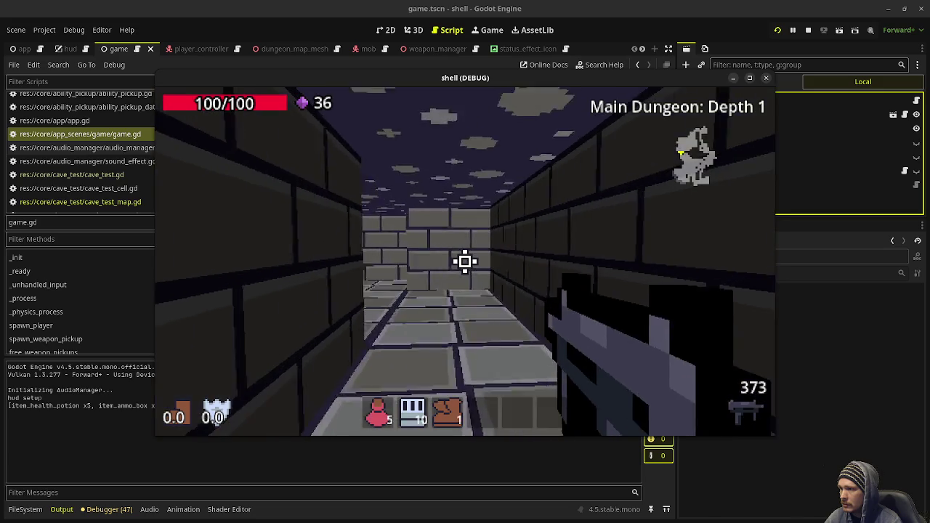
key("w")
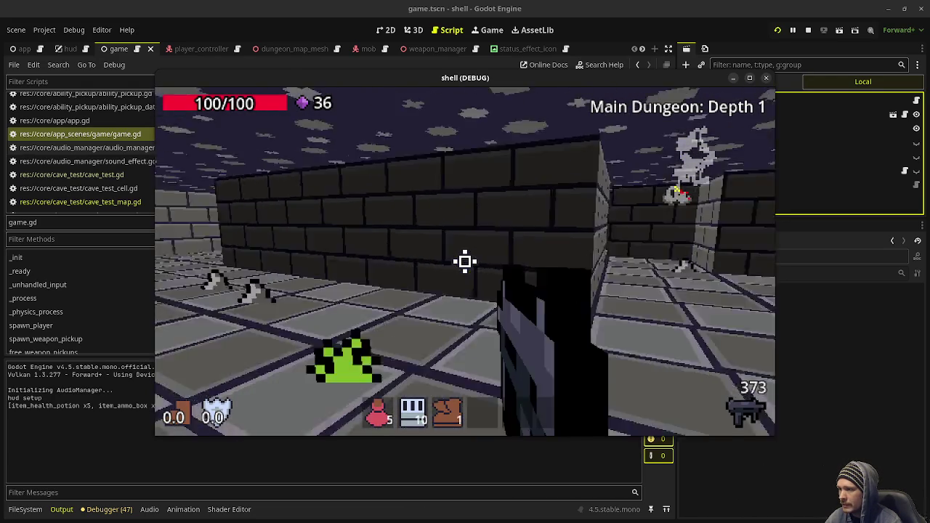
Shoot down the corridor, then walk past the brick pillar collecting gems and pick up the pistol
left_click(465, 261)
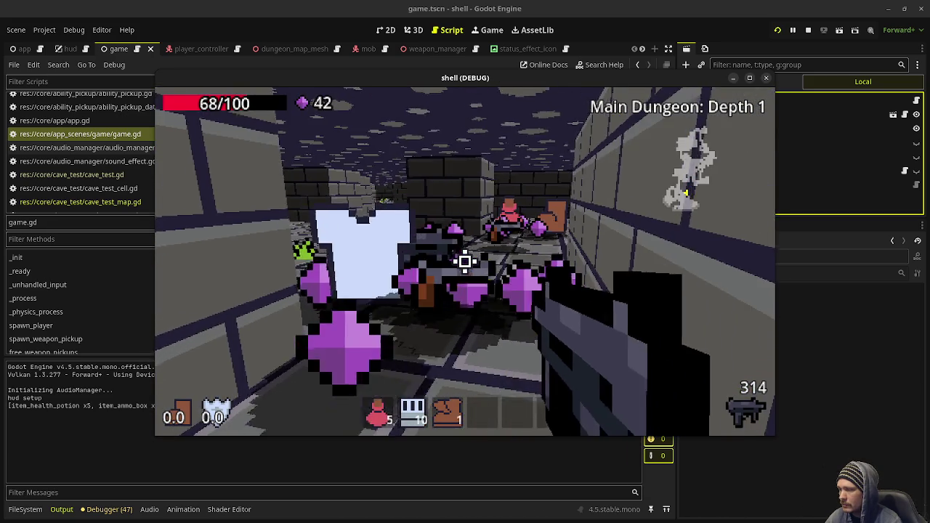
key("w")
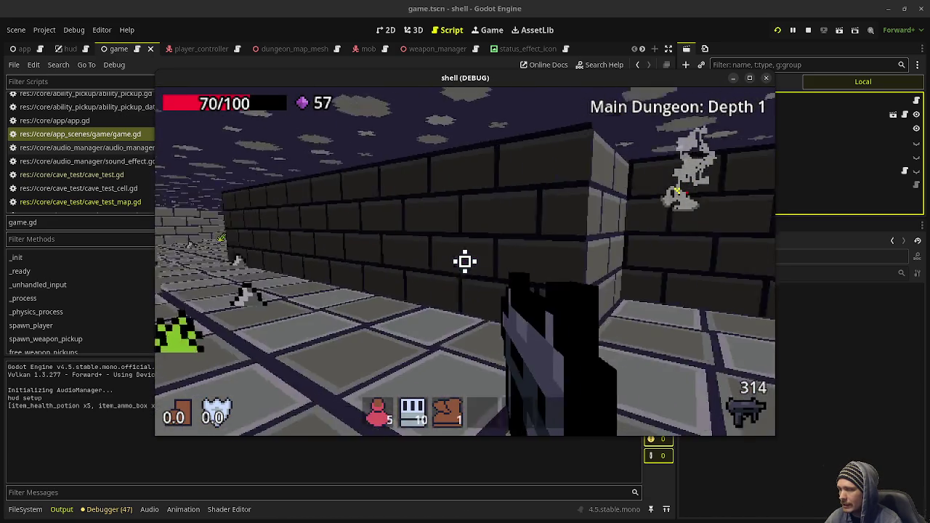
key("w")
key("w")
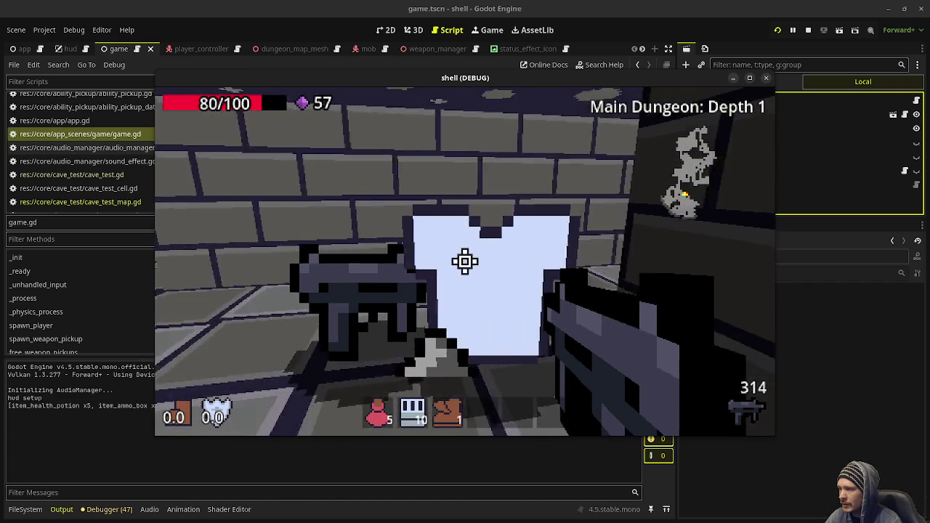
key("w")
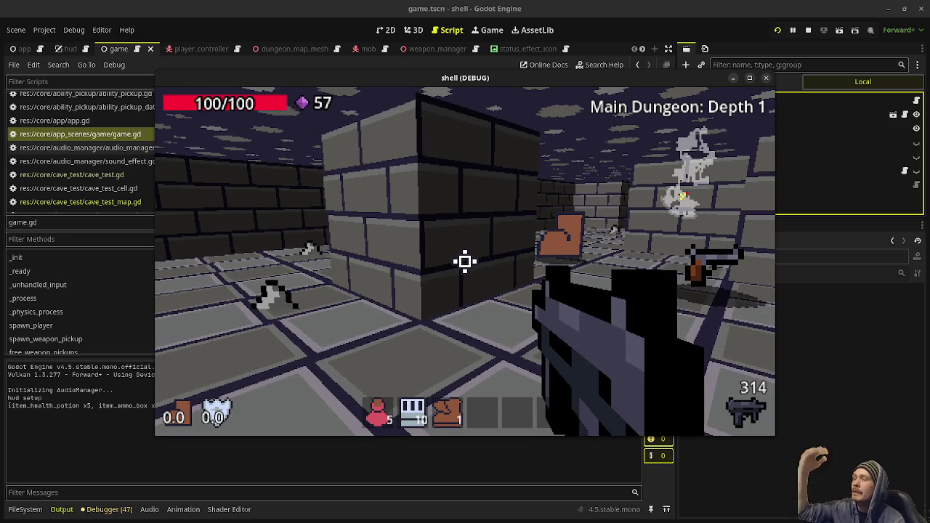
key("w")
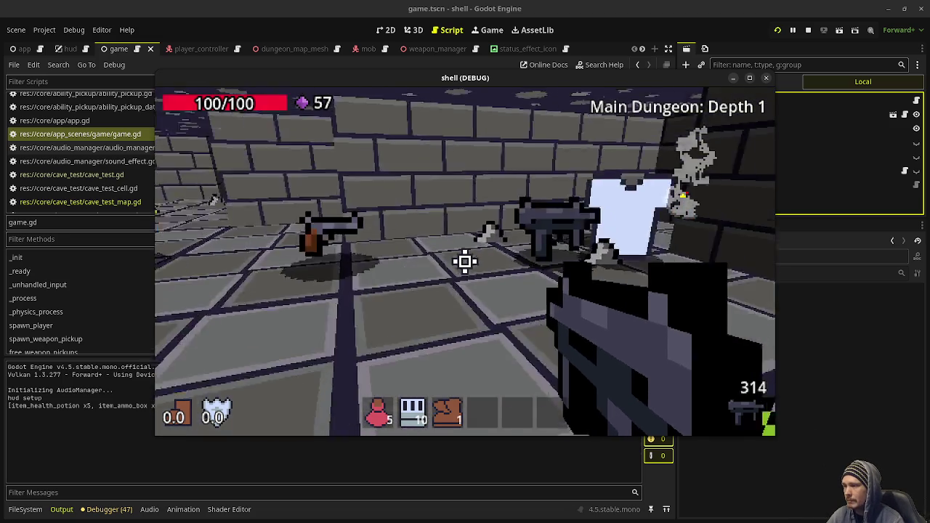
key("w")
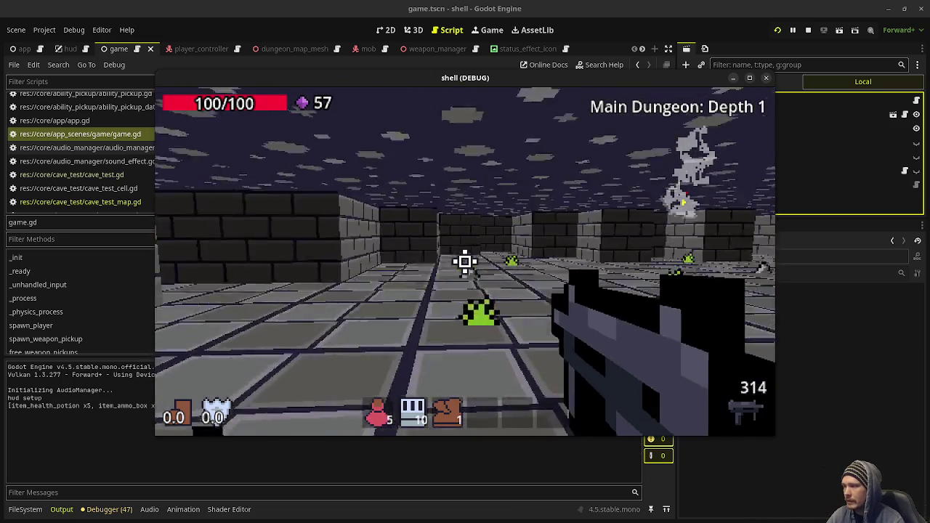
key("w")
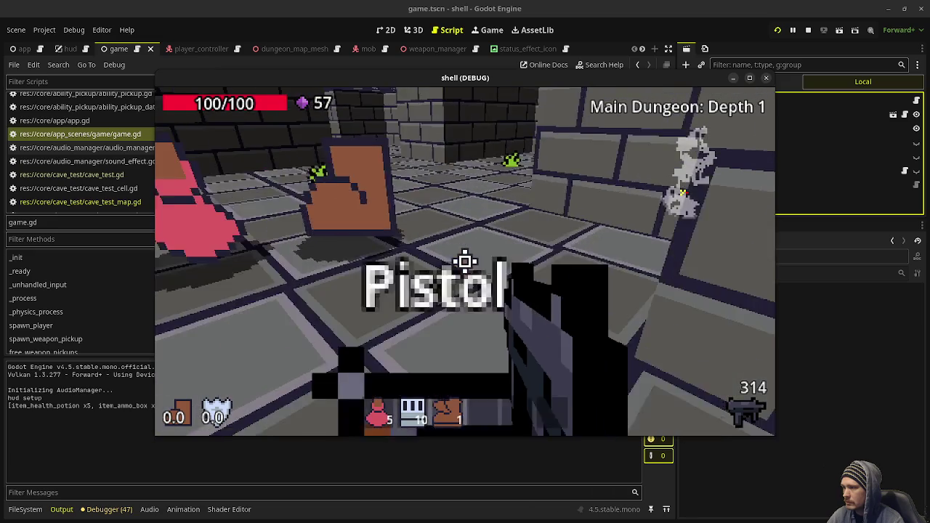
key("w")
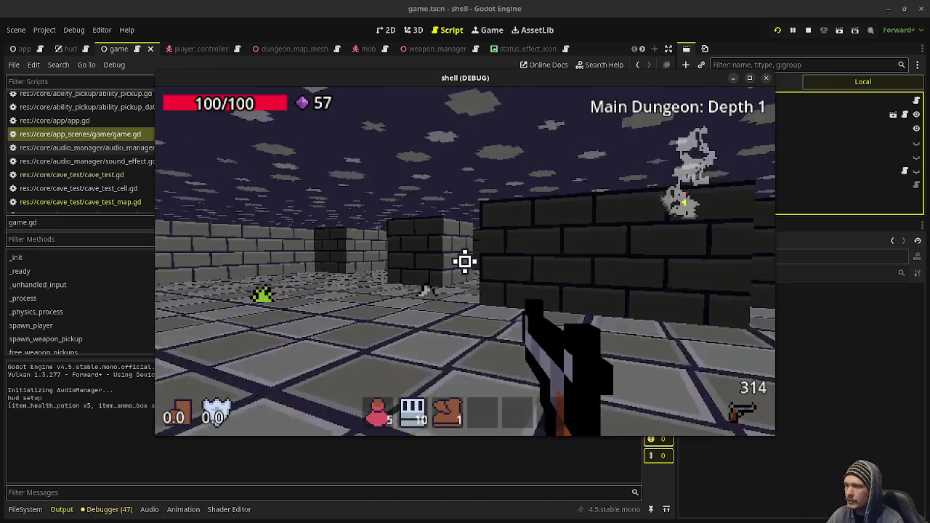
Fire the newly equipped pistol repeatedly at the slimes down the corridor
left_click(465, 261)
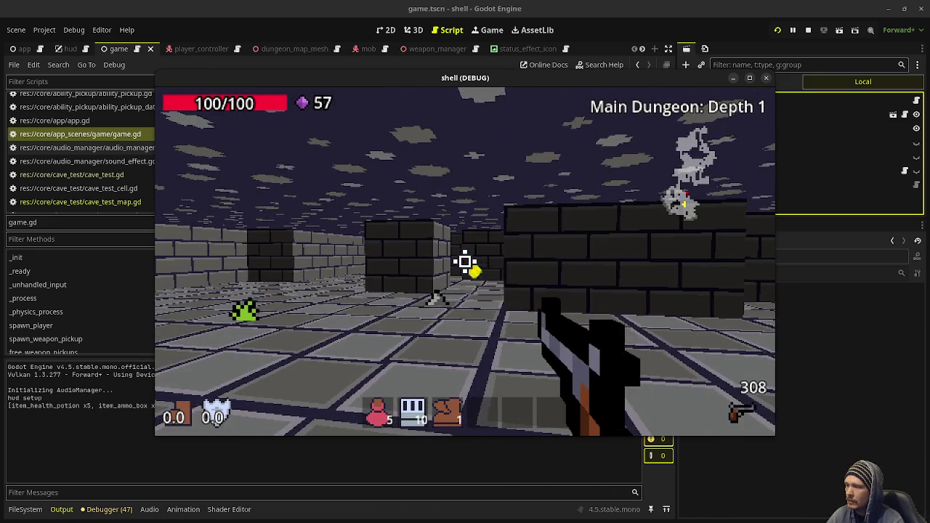
left_click(465, 262)
left_click(465, 262)
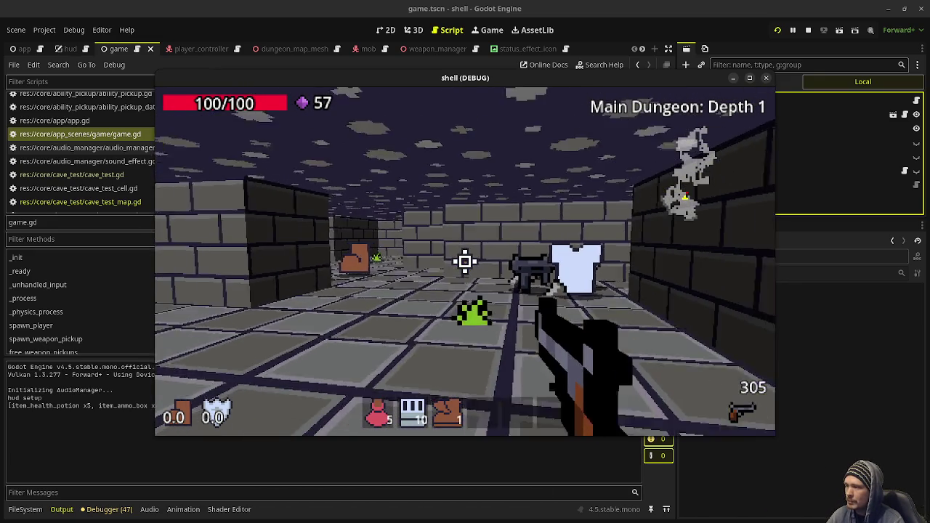
left_click(465, 262)
left_click(465, 262)
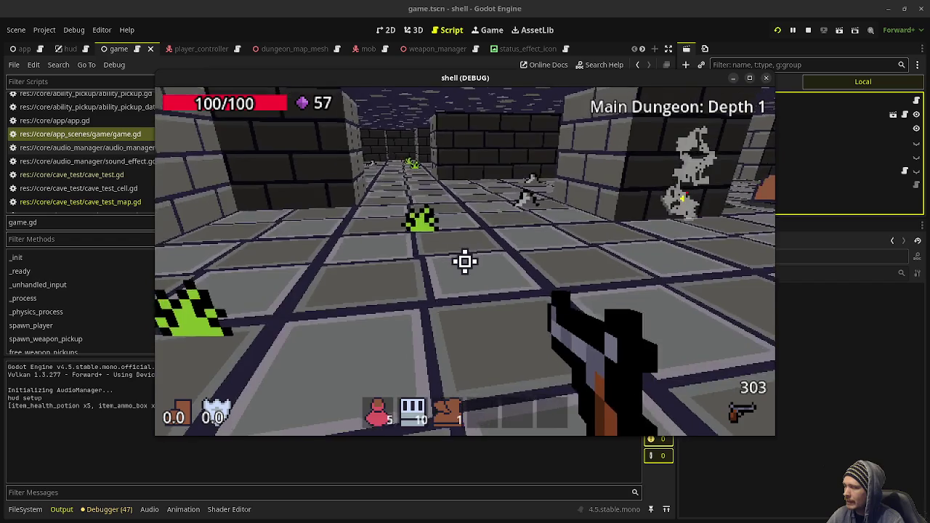
key("Escape")
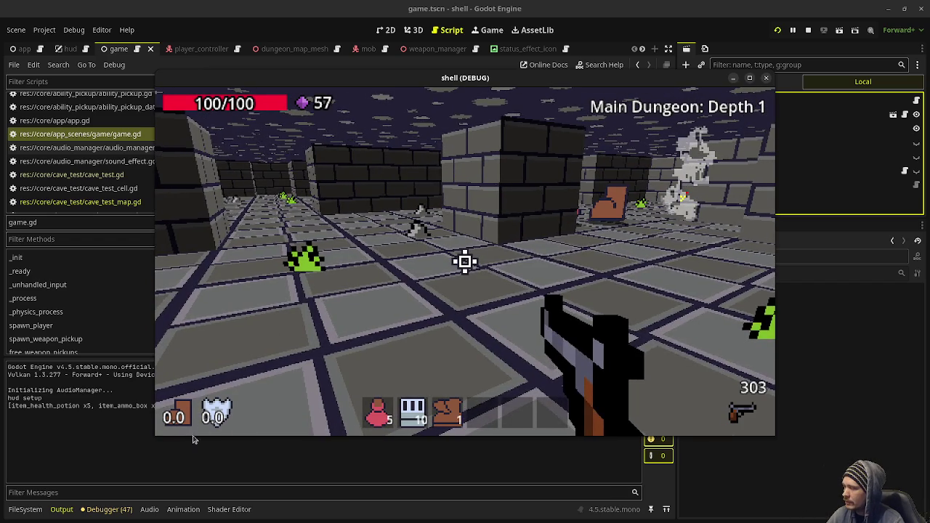
left_click(243, 378)
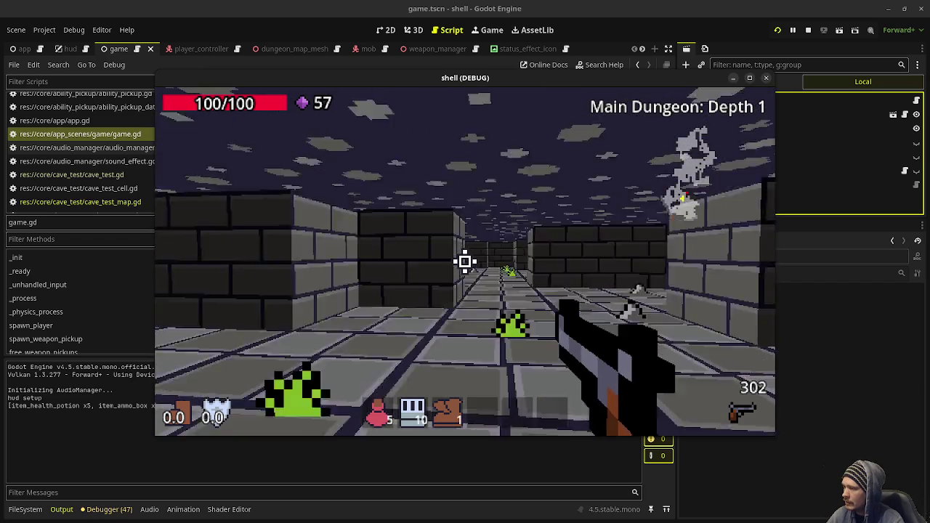
Activate the boot ability and run forward down the long corridor
key("w")
key("q")
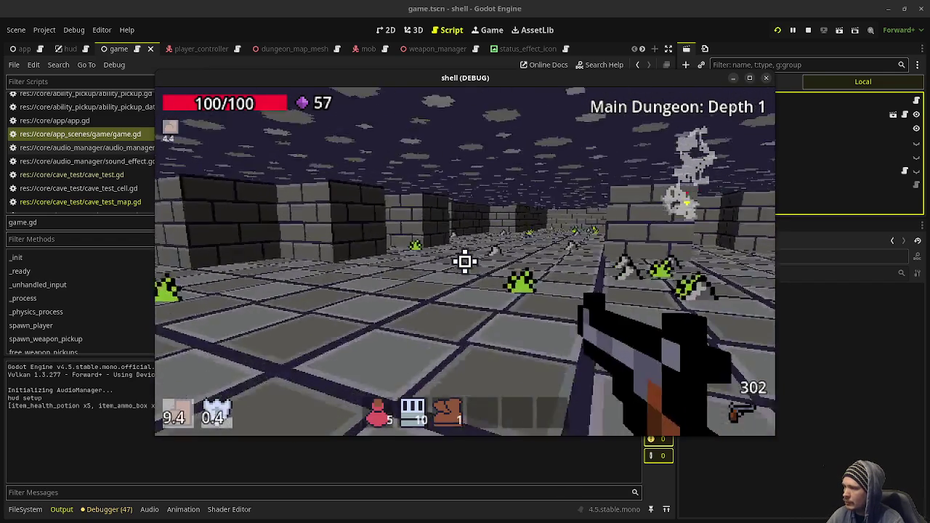
key("w")
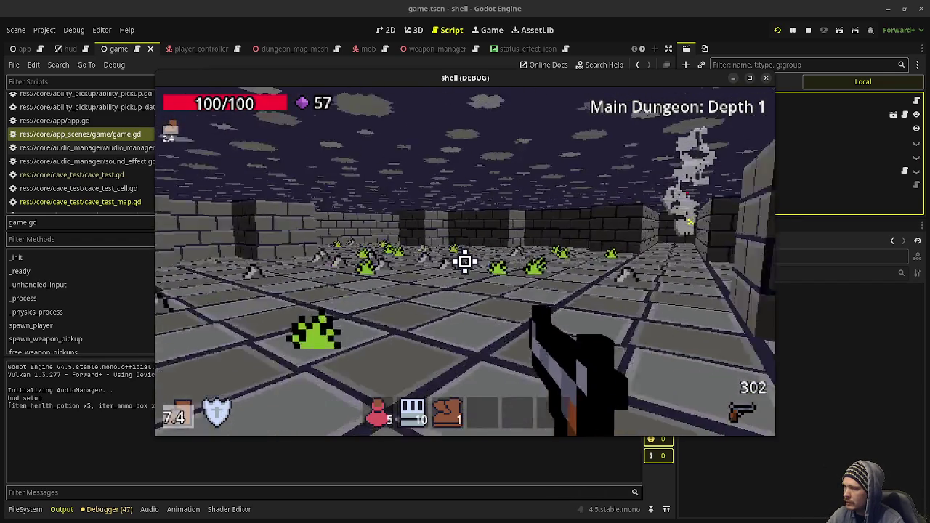
key("w")
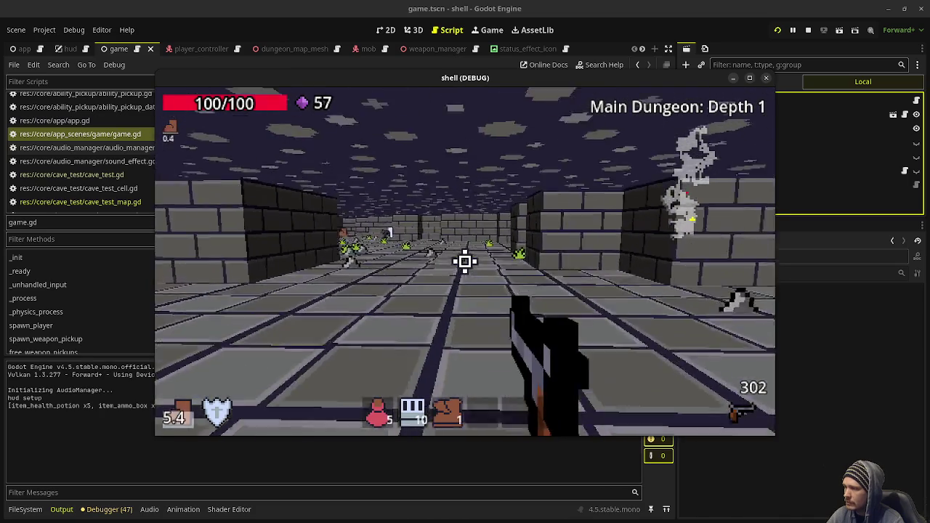
Activate the shield ability and advance along the corridor into the room with green slimes
key("e")
key("w")
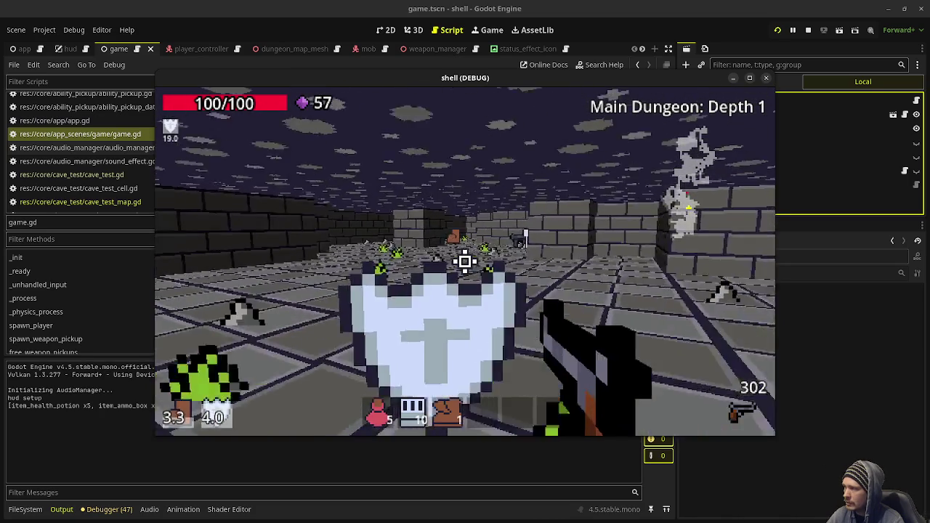
key("w")
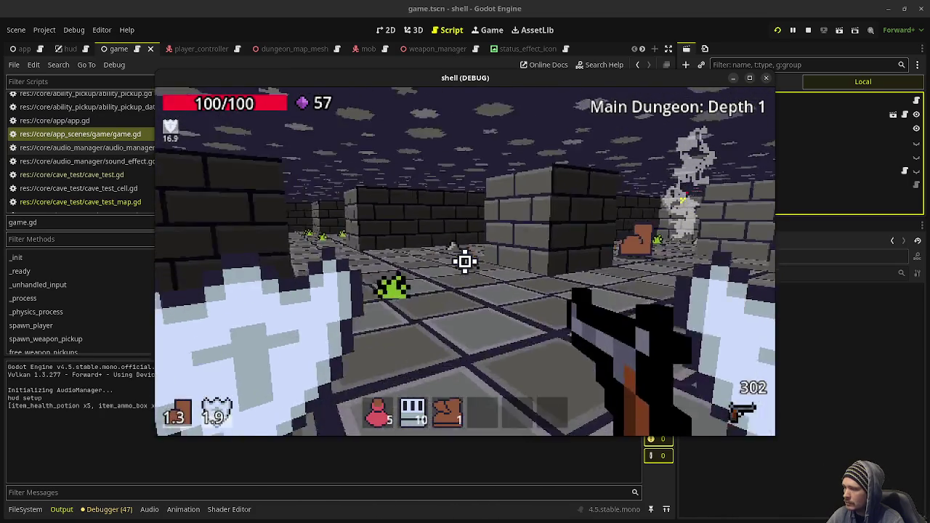
key("w")
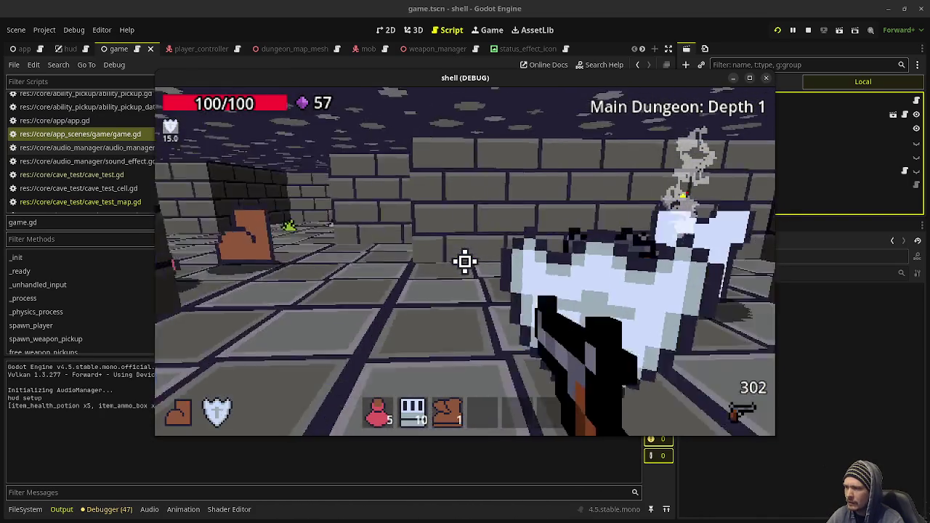
key("w")
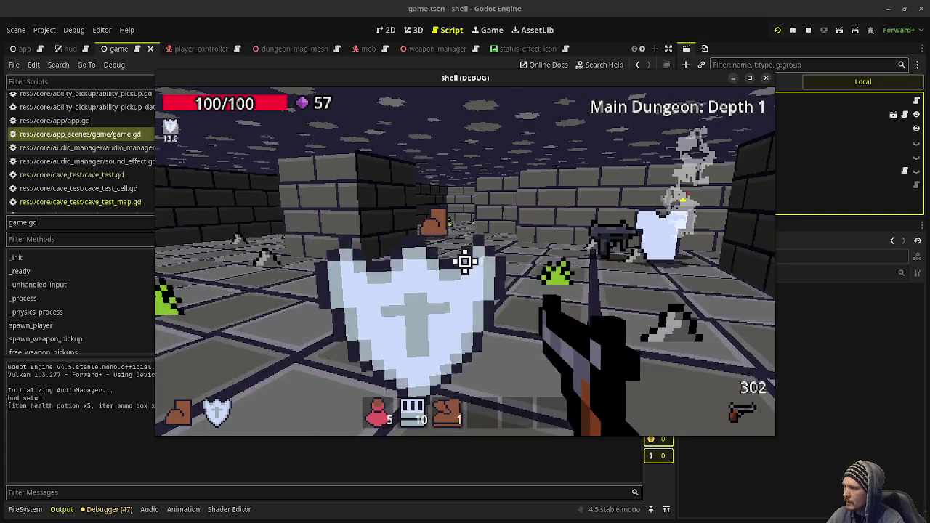
key("w")
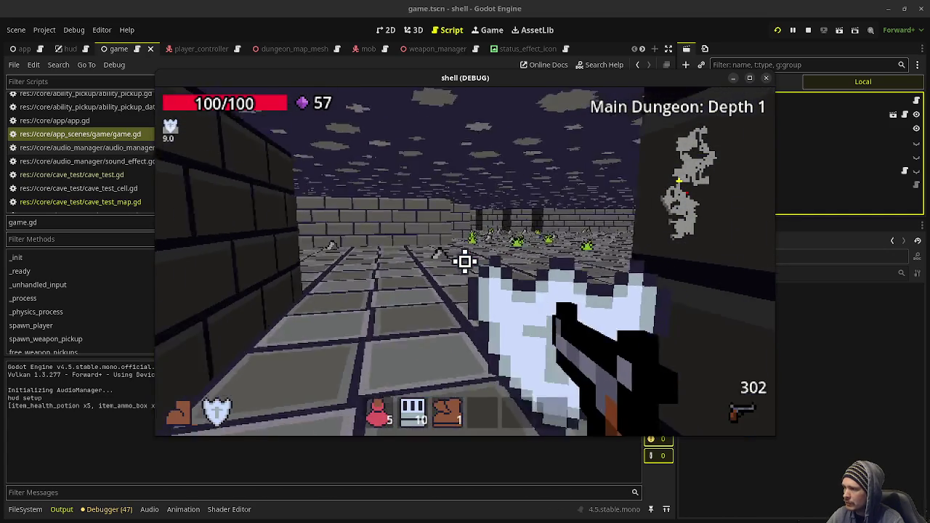
key("w")
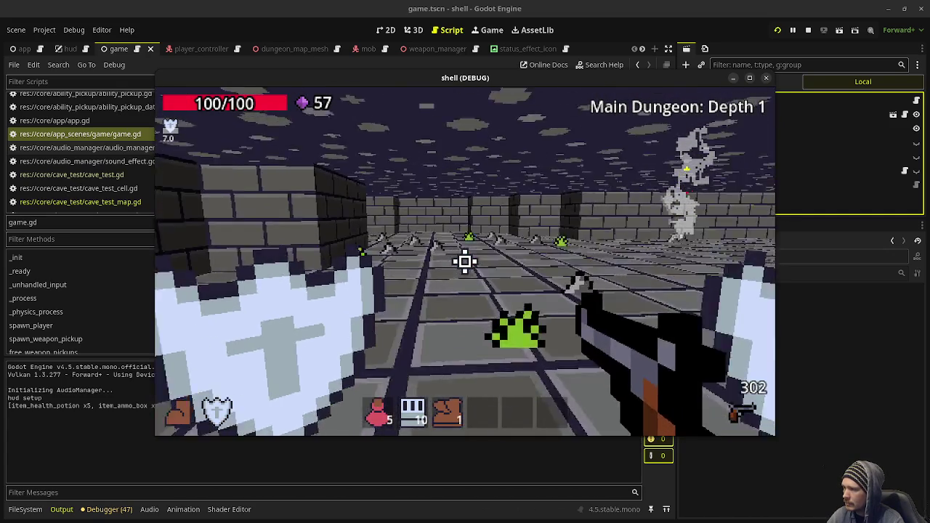
key("w")
key("w")
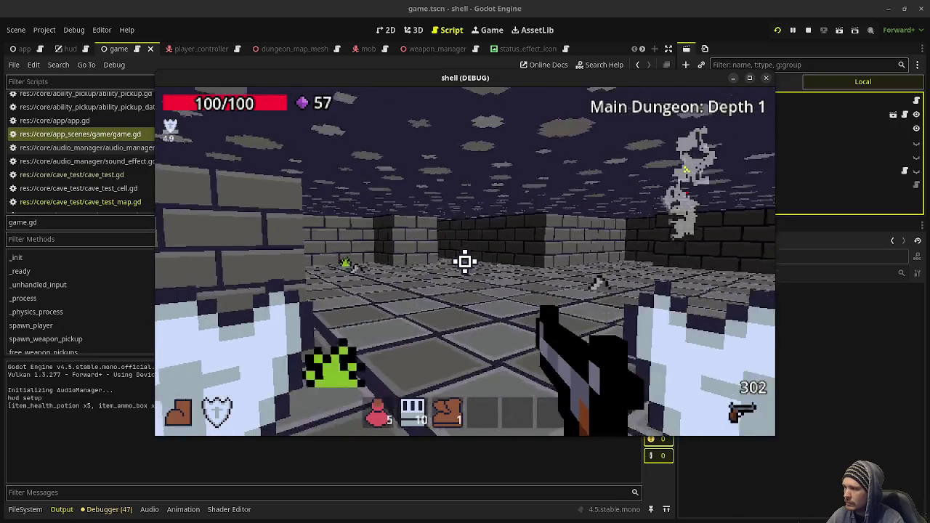
key("w")
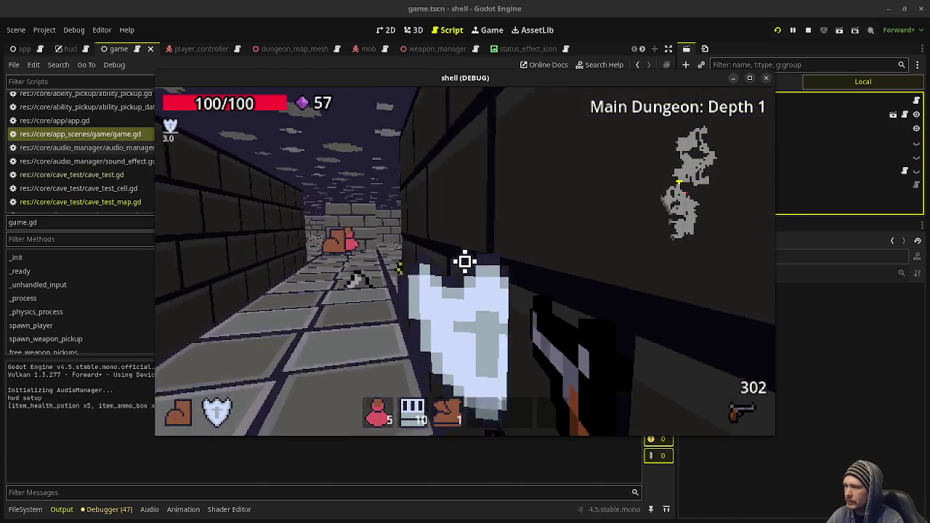
key("w")
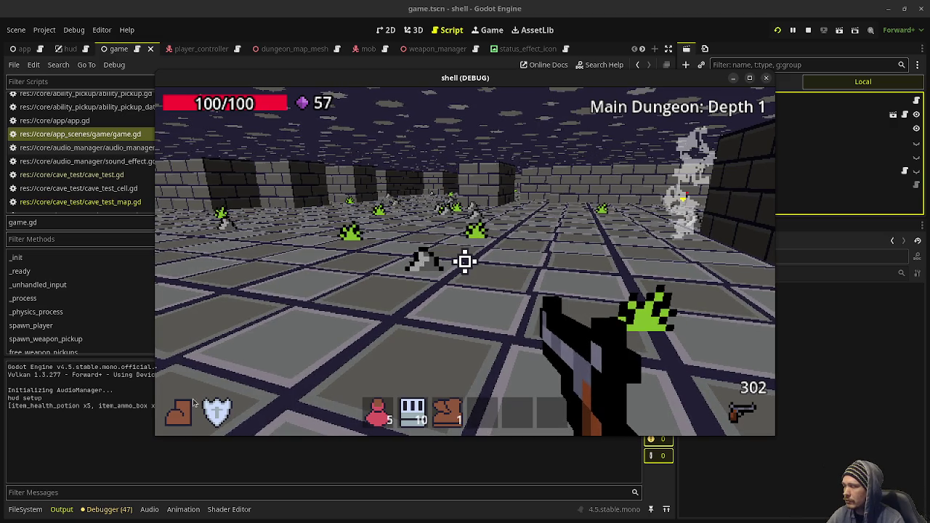
Shoot at the green slimes, then continue walking down the corridor
left_click(465, 262)
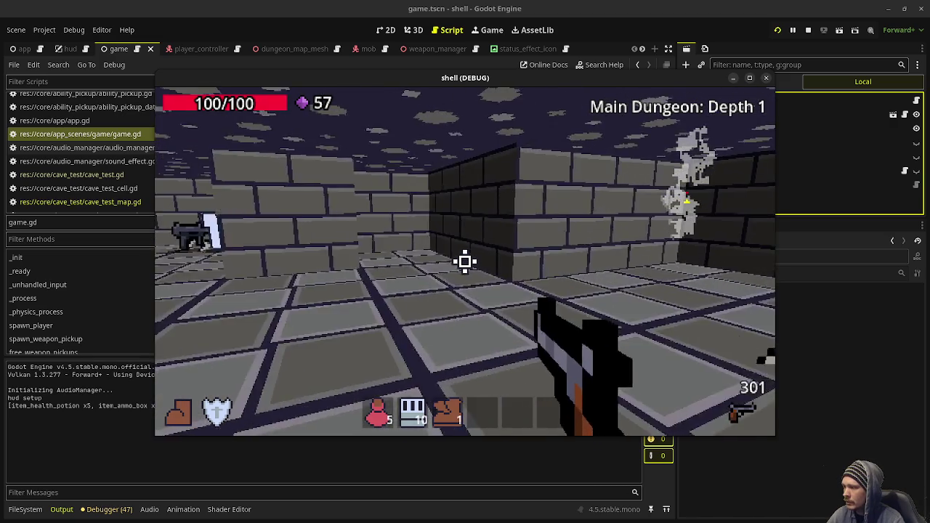
key("w")
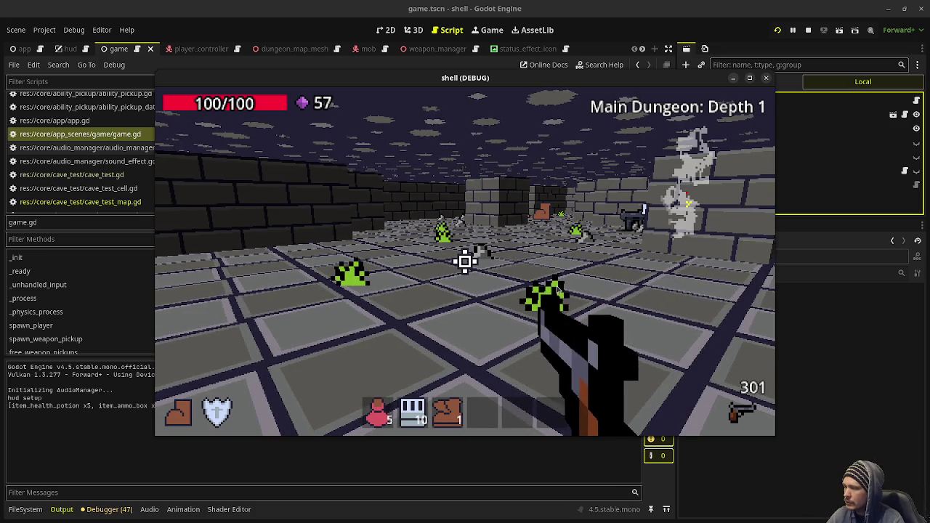
left_click(589, 412)
key("w")
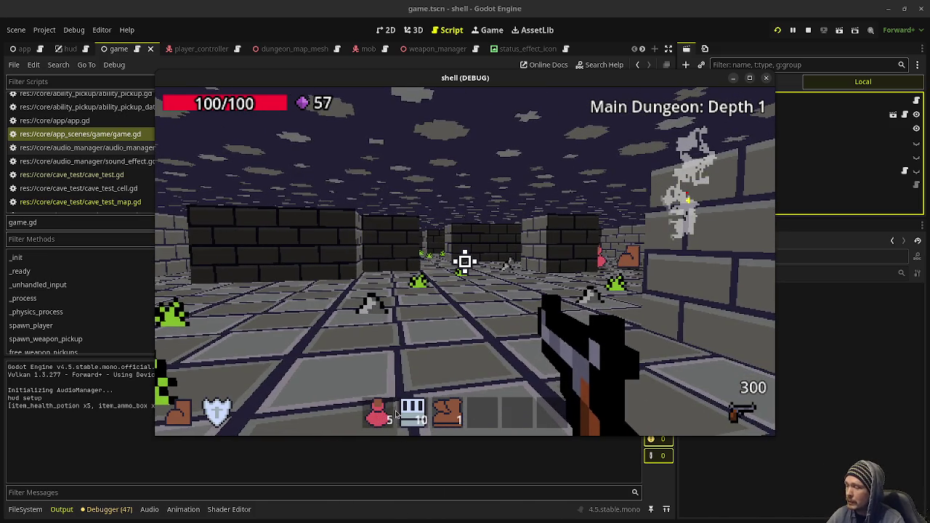
Use two ammo boxes from the hotbar to reach 400 ammo, then walk toward the shirt pickup
left_click(409, 421)
left_click(411, 420)
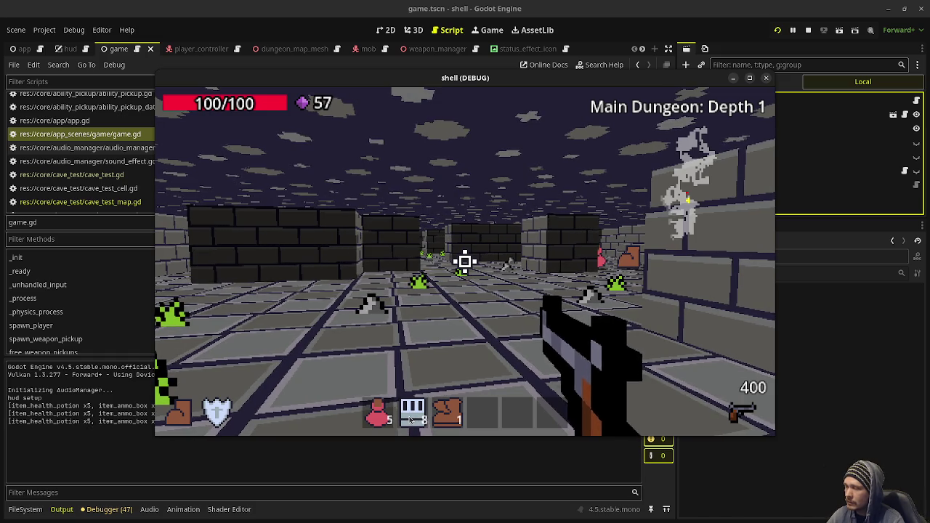
left_click(454, 292)
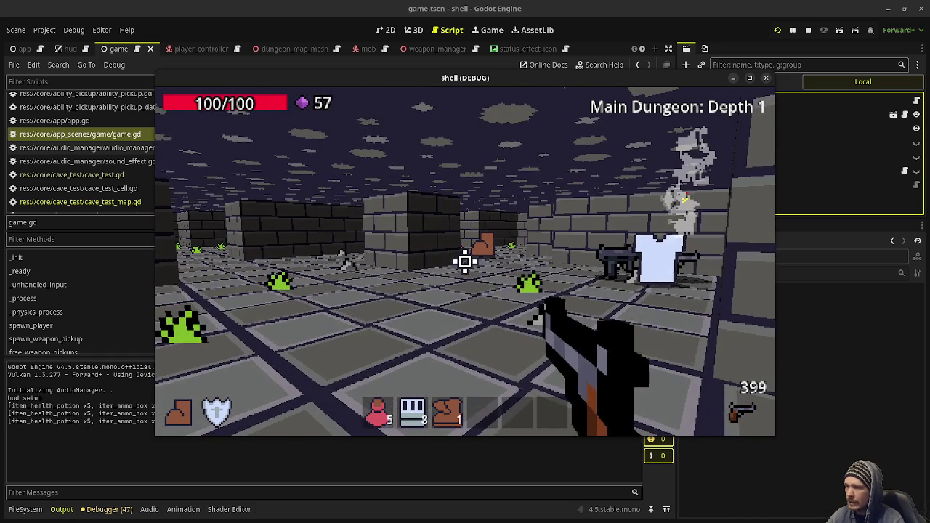
key("w")
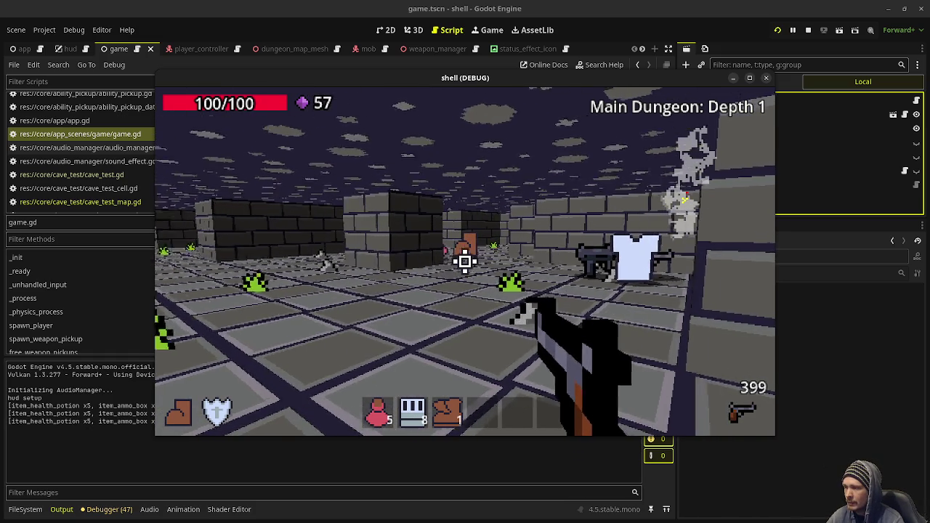
key("w")
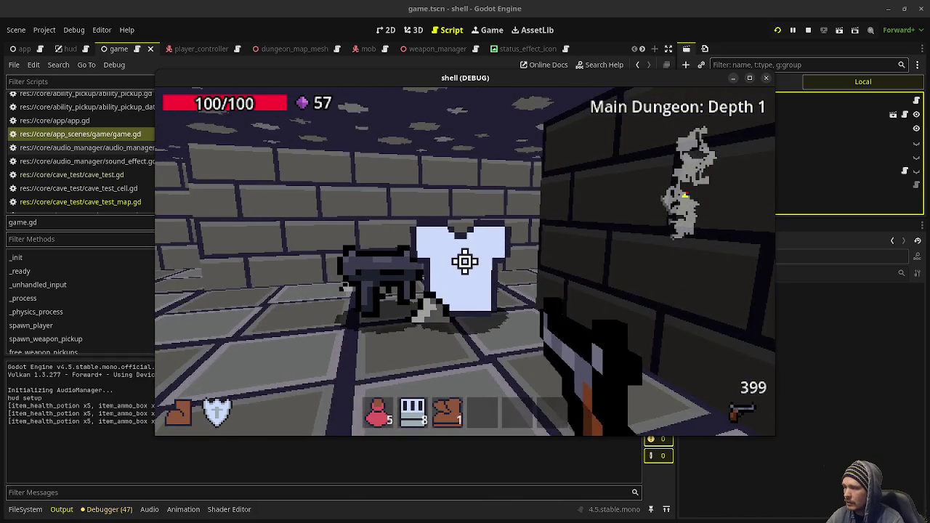
key("w")
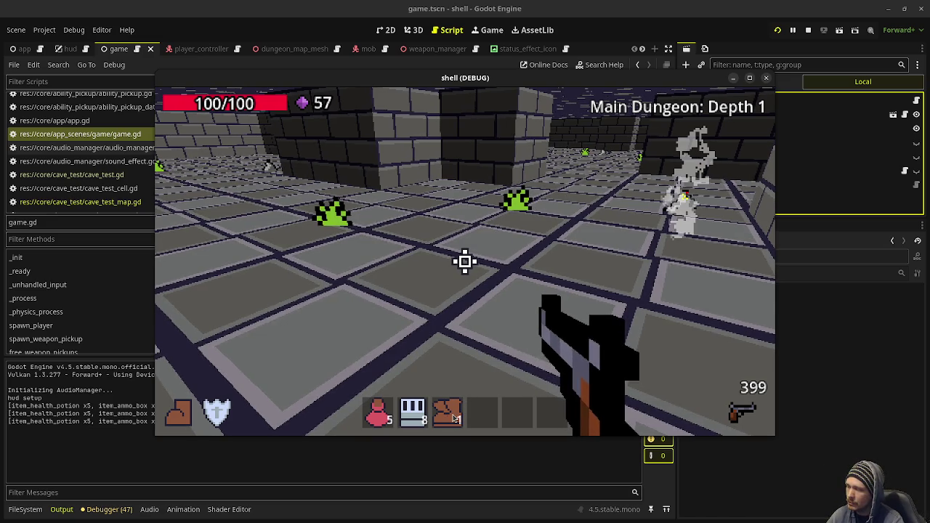
Drop and re-pick the boots, collect the armor shirt, and drink one health potion
left_click(465, 261)
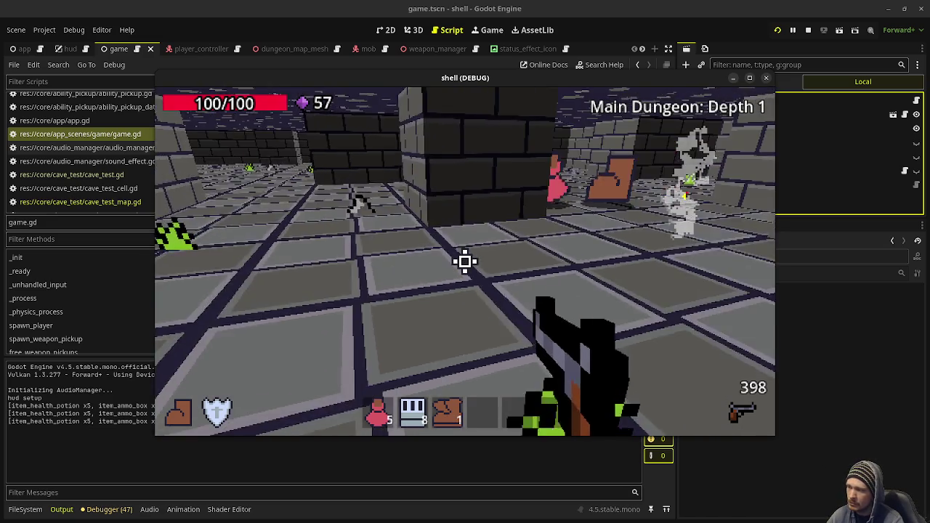
key("w")
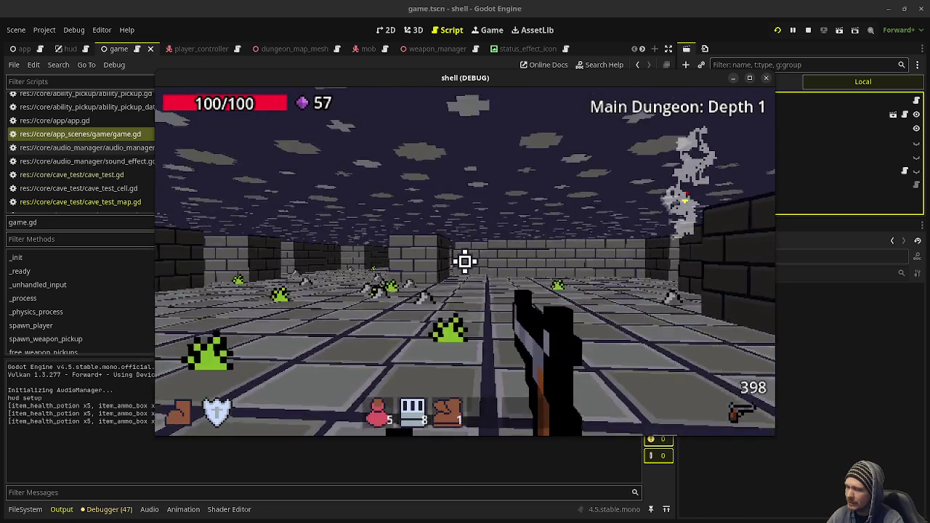
key("q")
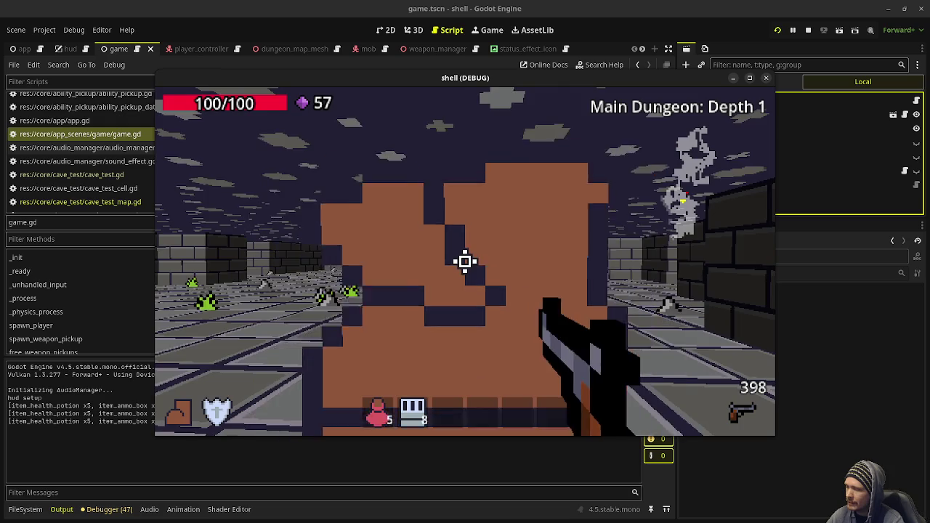
key("w")
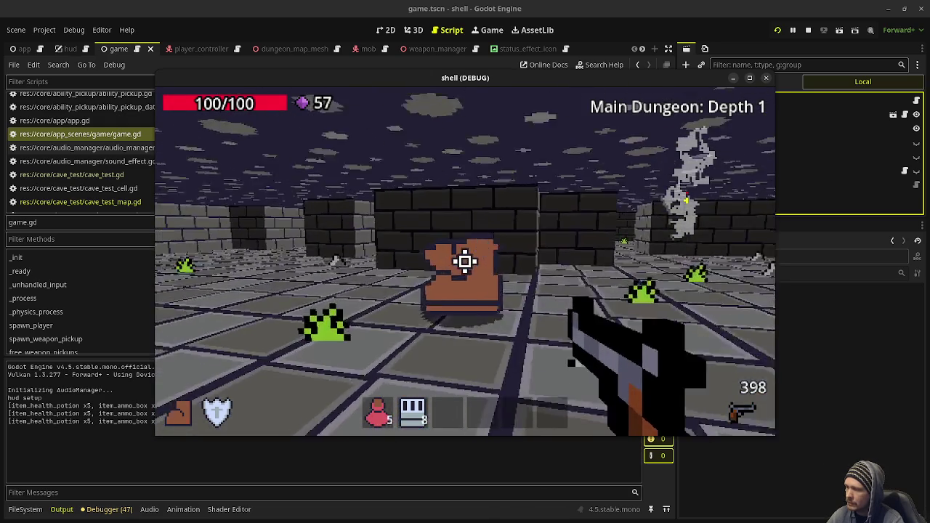
key("w")
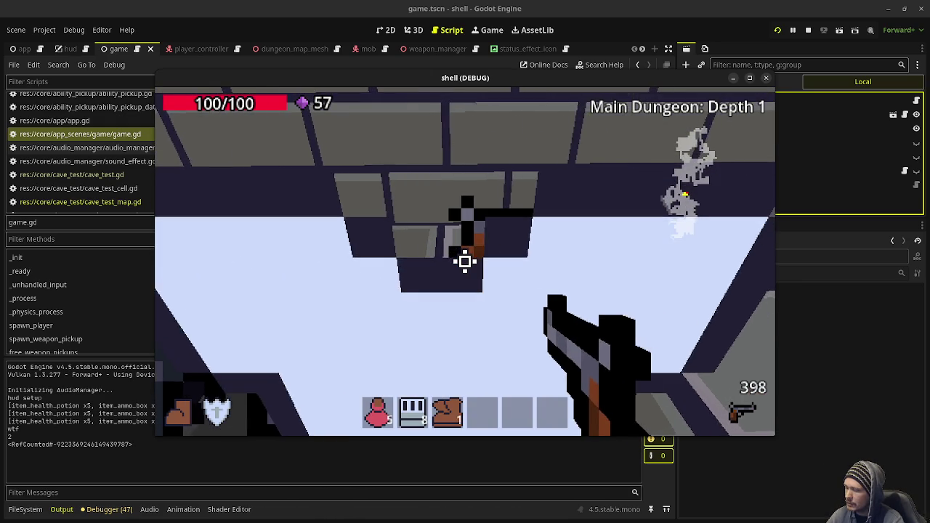
key("s")
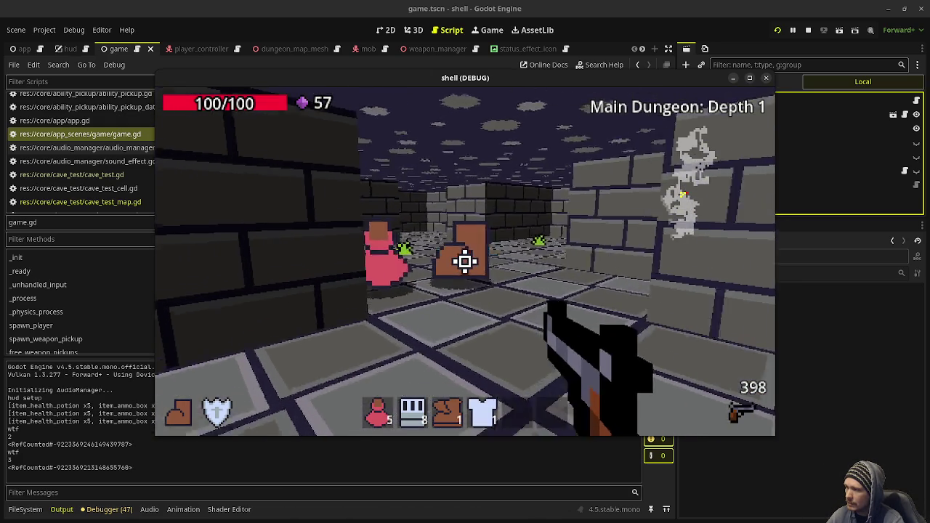
key("q")
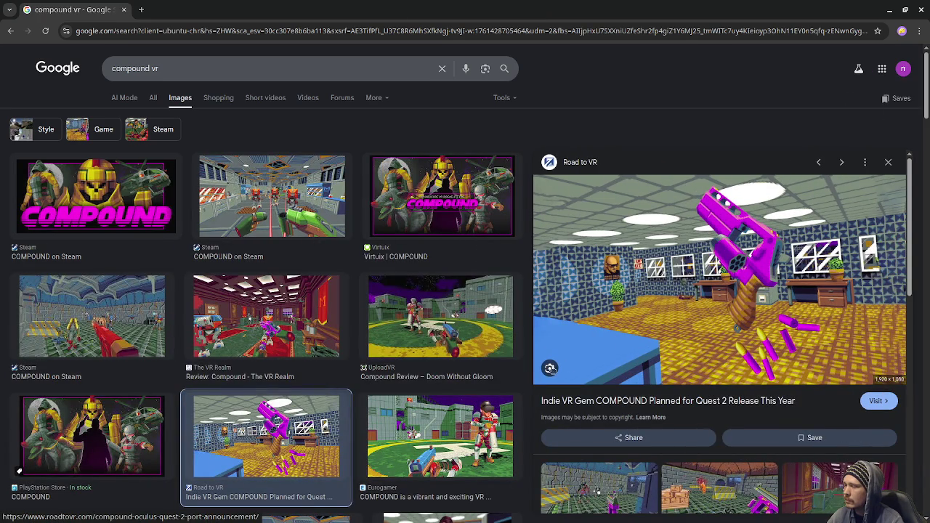
Scroll the 'compound vr' image results and preview the COMPOUND on Steam screenshot
scroll(433, 352, "down", 3)
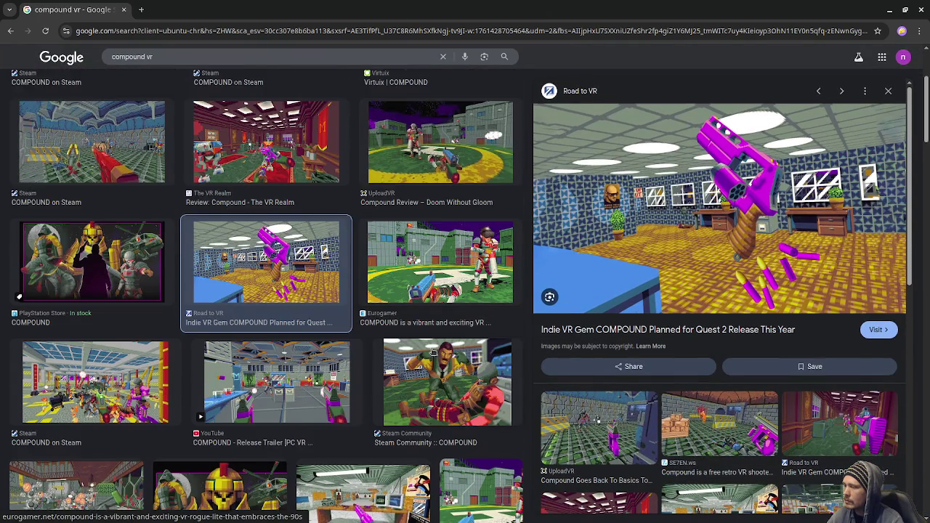
scroll(433, 352, "down", 1)
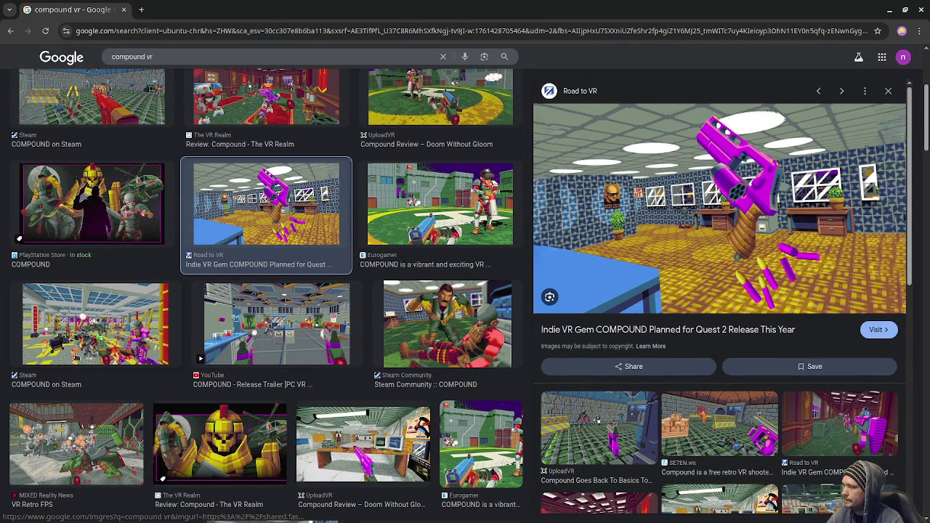
left_click(102, 334)
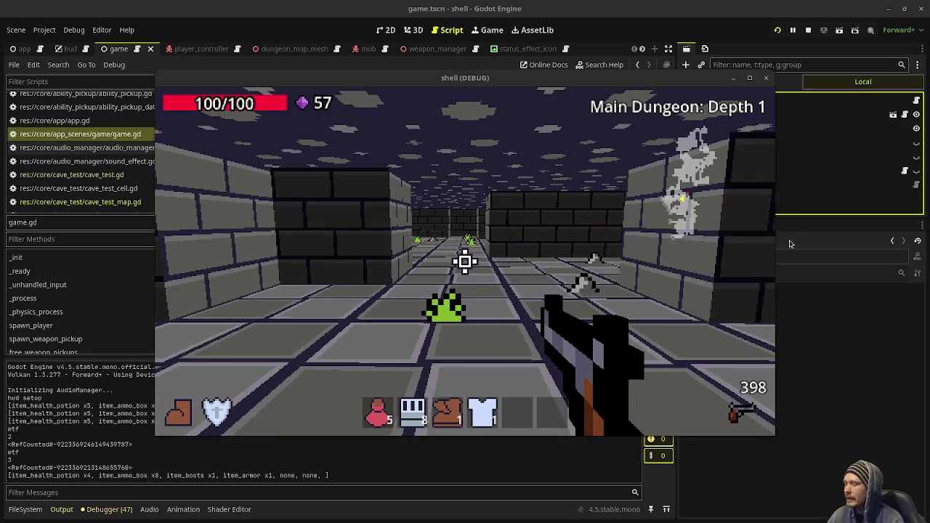
Fire once, walk along the brick walls into the open hall, then stop the running game
left_click(465, 262)
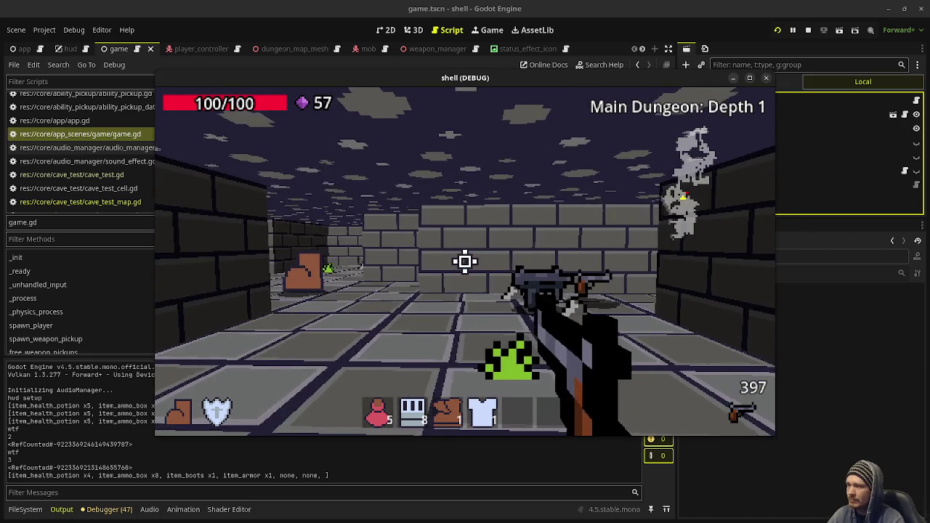
key("w")
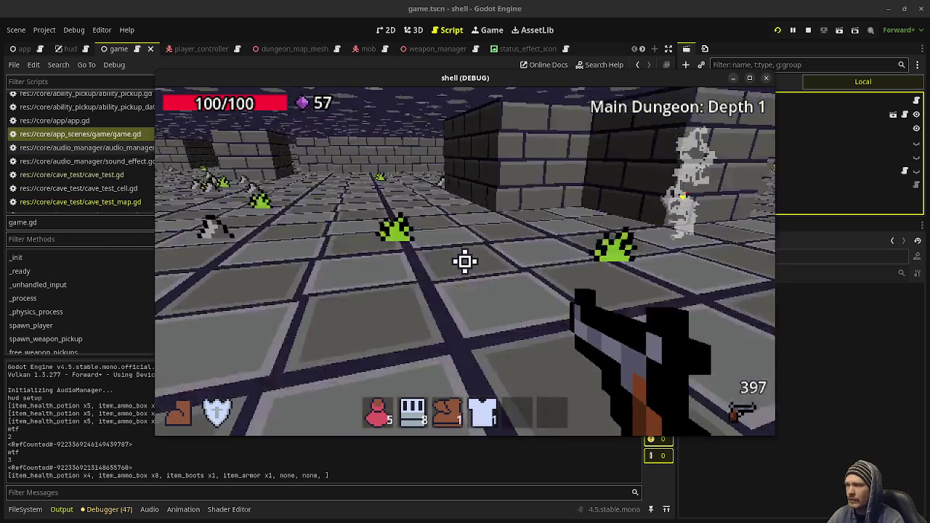
key("w")
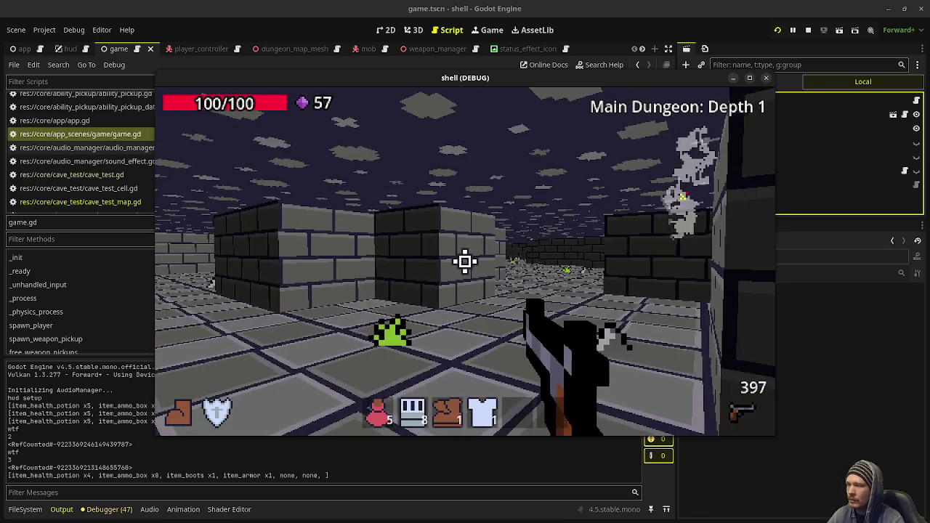
key("w")
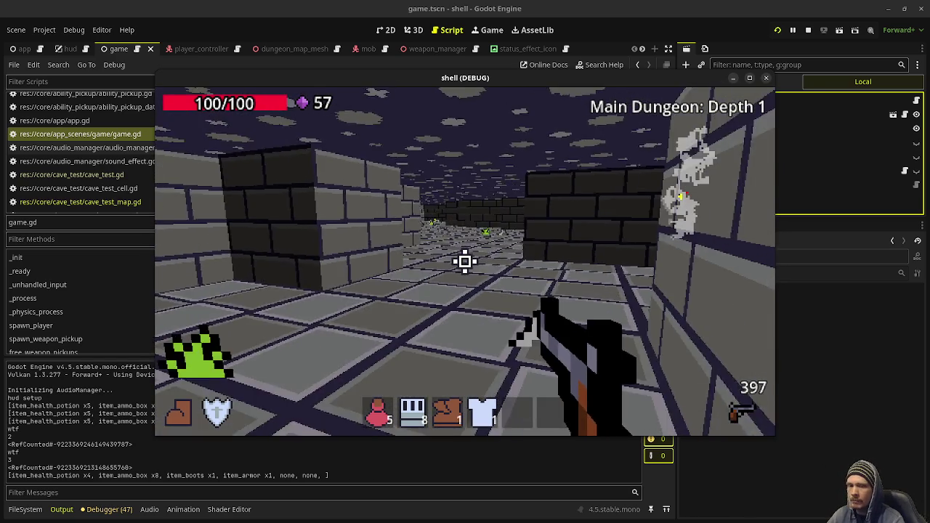
key("w")
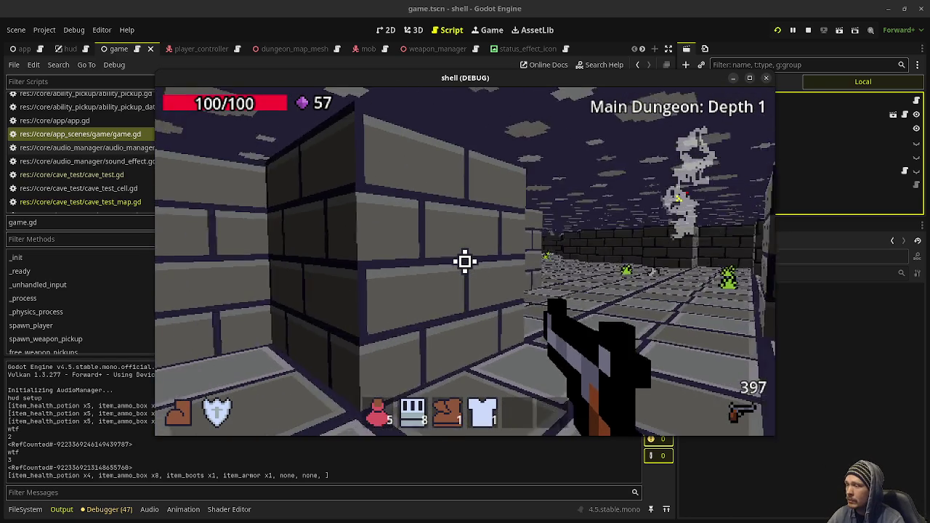
key("w")
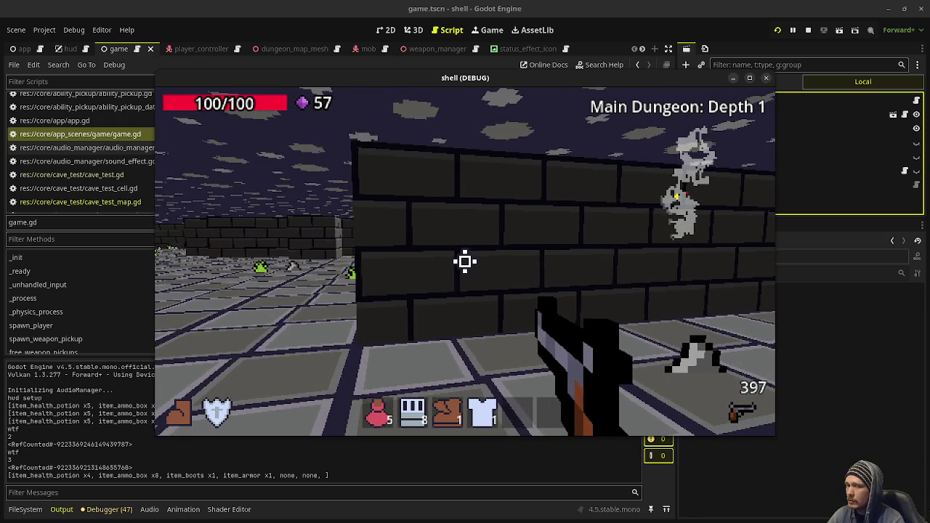
key("w")
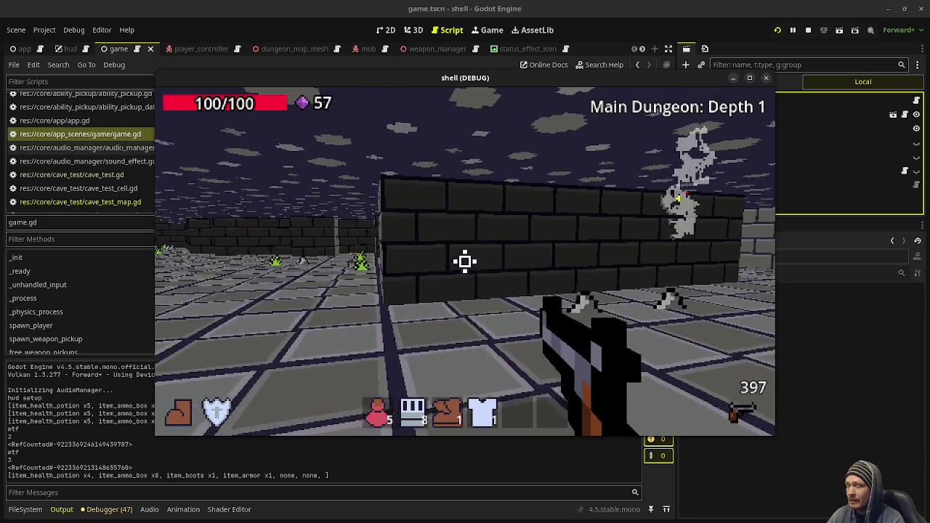
key("w")
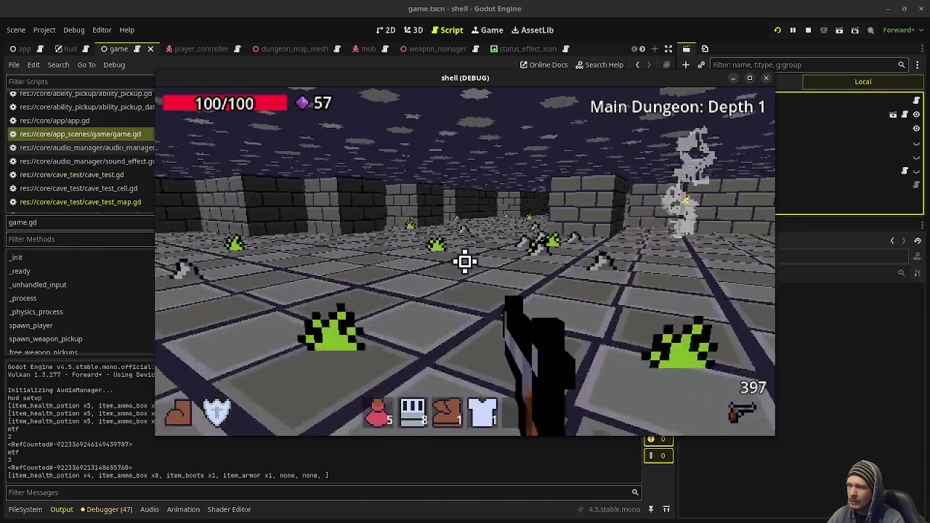
left_click(808, 30)
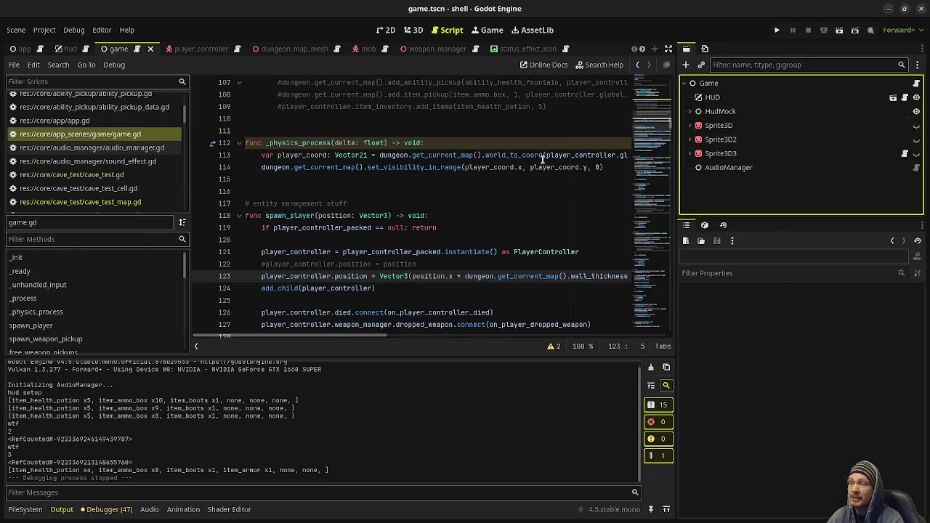
Comment out the player position line 123 and the _physics_process function in game.gd
key("Down")
key("Down")
key("Down")
key("ctrl+k")
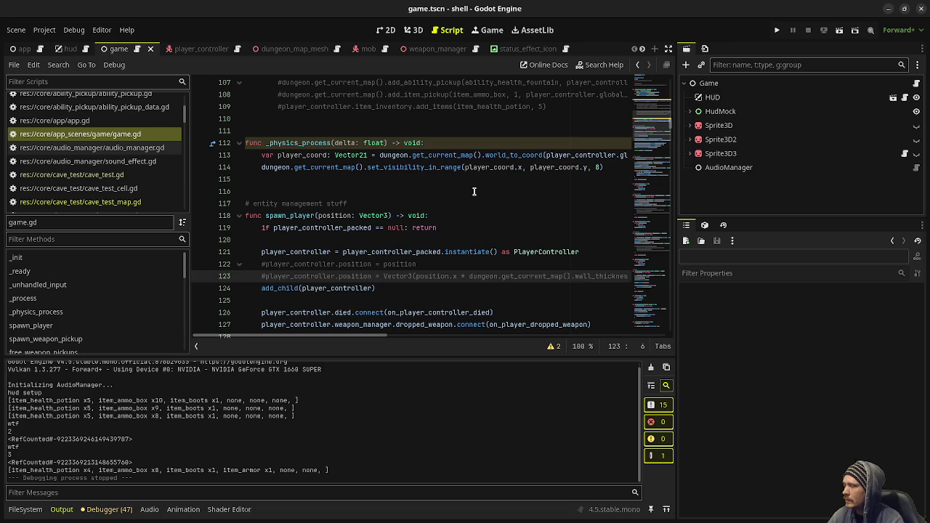
key("Up")
key("Up")
key("Up")
key("shift+Up")
key("shift+Up")
key("shift+Home")
key("ctrl+k")
scroll(469, 199, "up", 4)
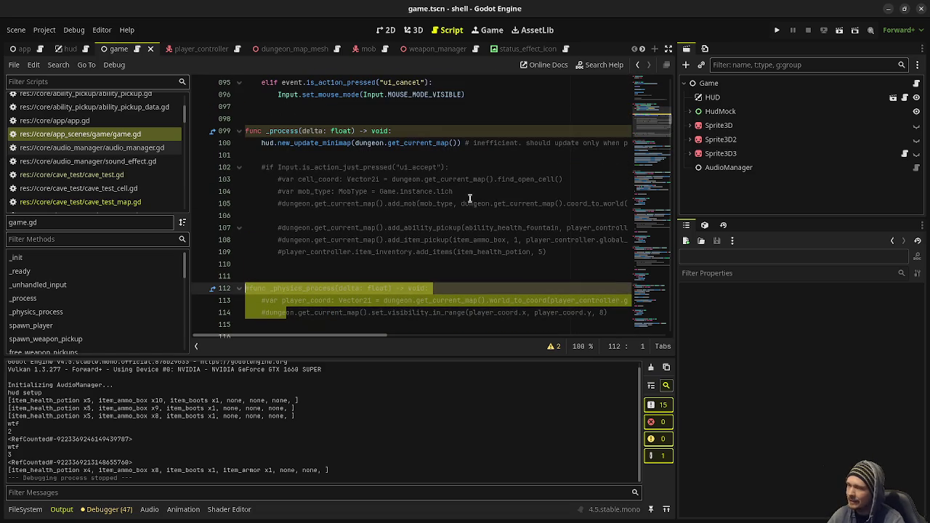
Comment out _process and the build_dungeon_def() and reset() setup calls
key("Up")
key("Up")
key("Up")
key("shift+Up")
key("ctrl+k")
key("Up")
key("Up")
key("Up")
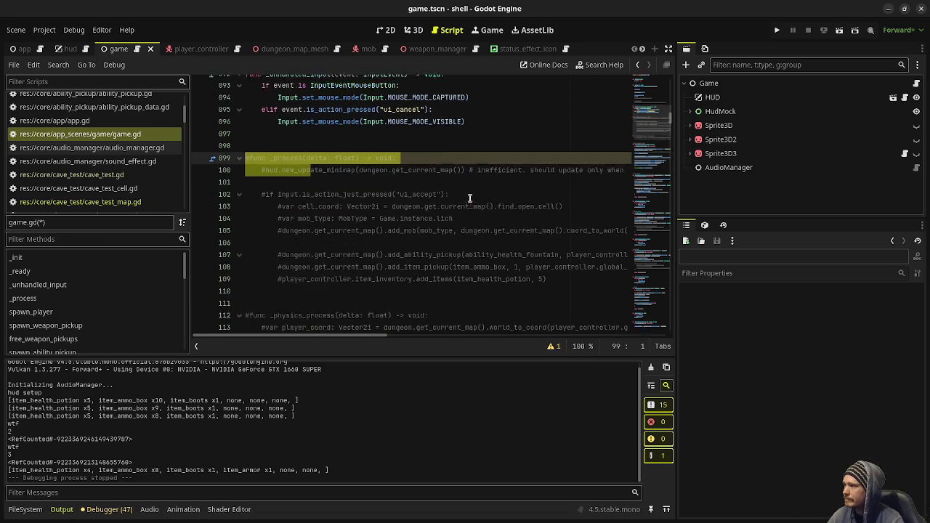
key("shift+Up")
key("ctrl+k")
scroll(469, 198, "up", 3)
Uncomment spawn_player(Vector3(7.5, 0, 7.5)), save game.gd, and switch to the browser's dungeon map
key("Down")
key("Down")
key("ctrl+k")
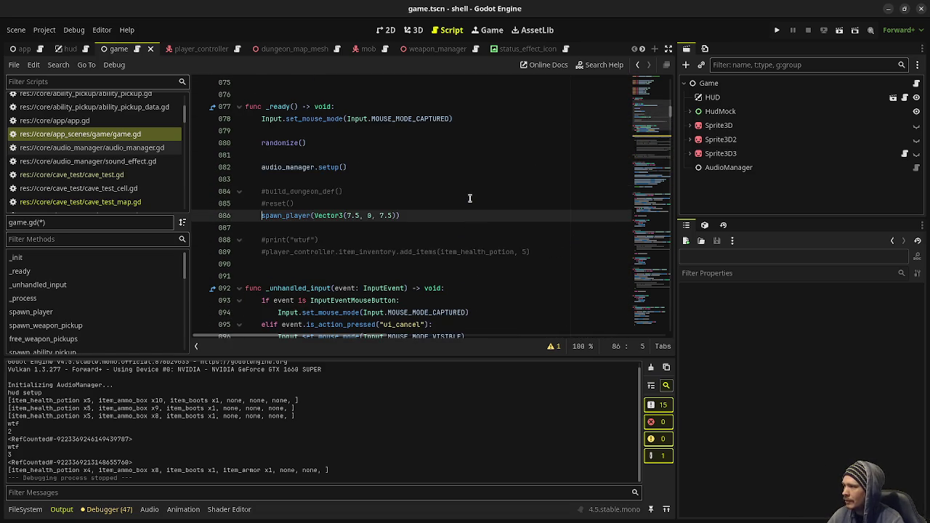
key("ctrl+s")
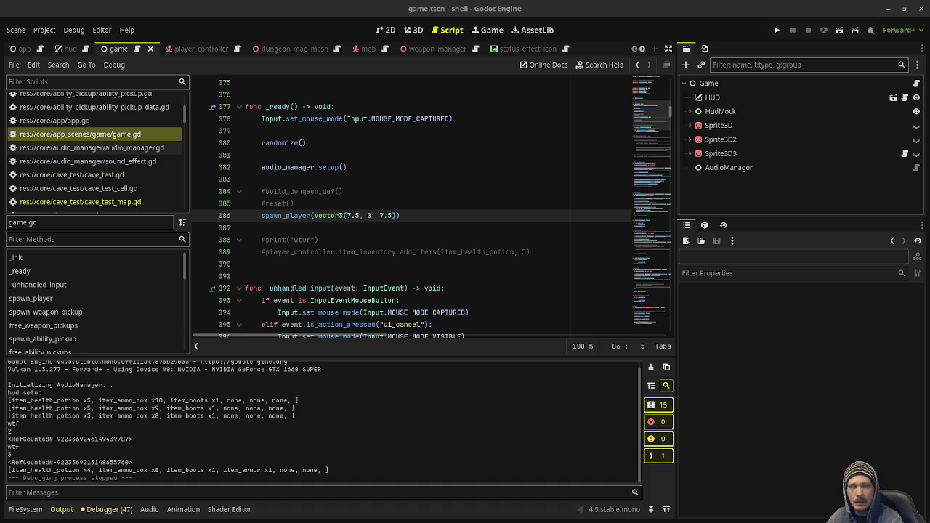
key("alt+Tab")
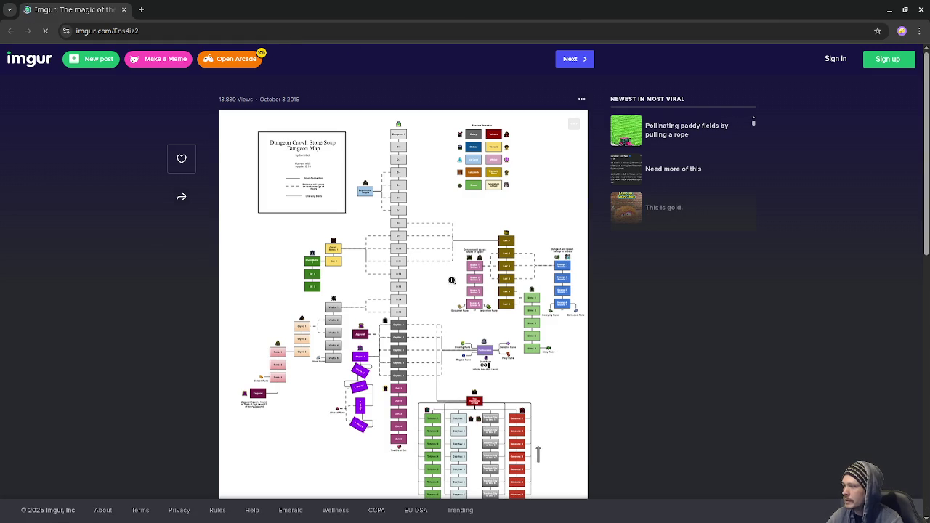
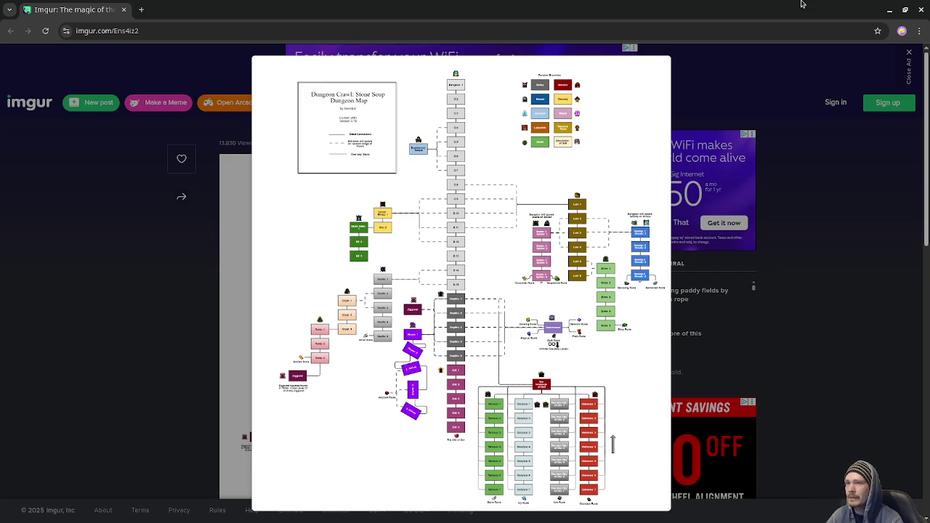
Switch from the Imgur dungeon map back to Godot and save the scene
key("alt+Tab")
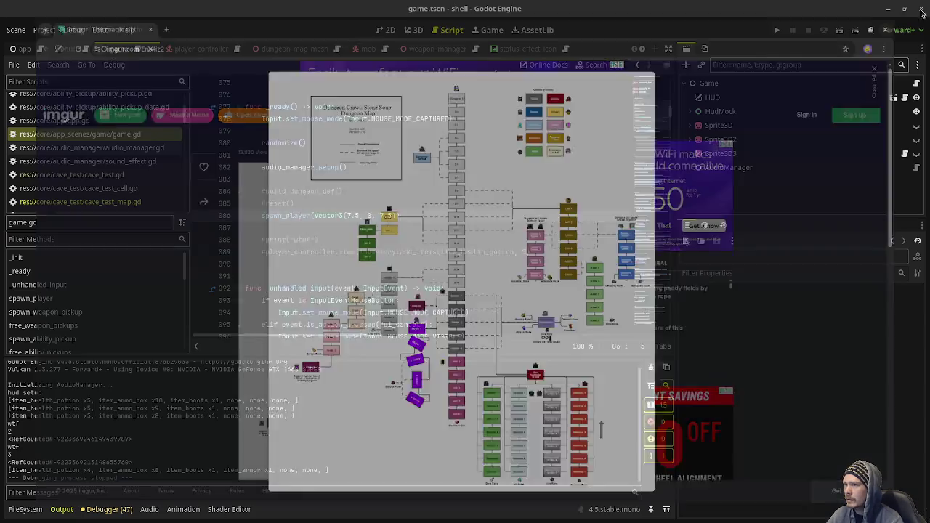
key("ctrl+s")
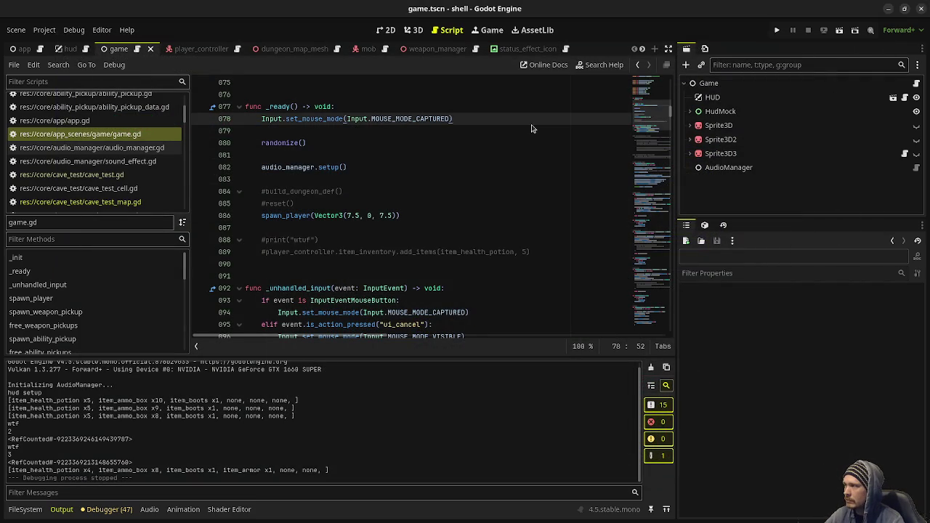
Run the project briefly and stop it
key("F5")
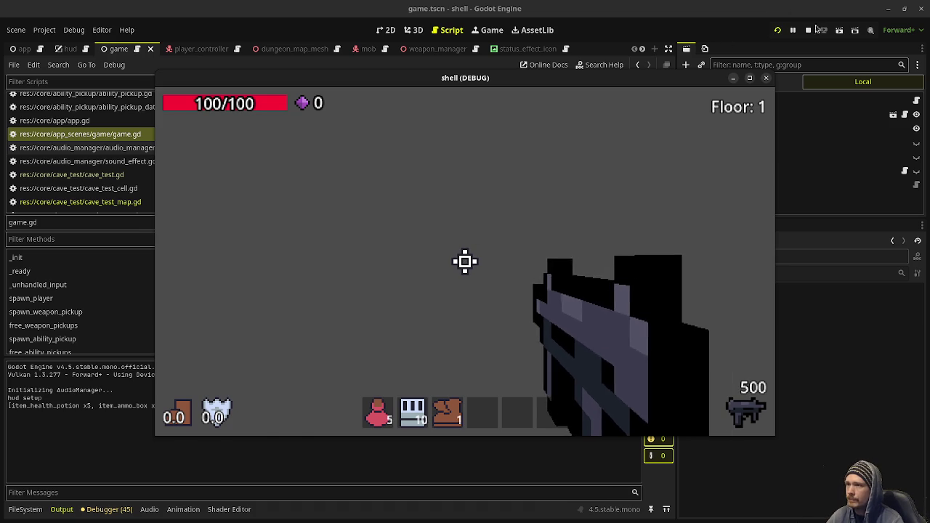
key("F8")
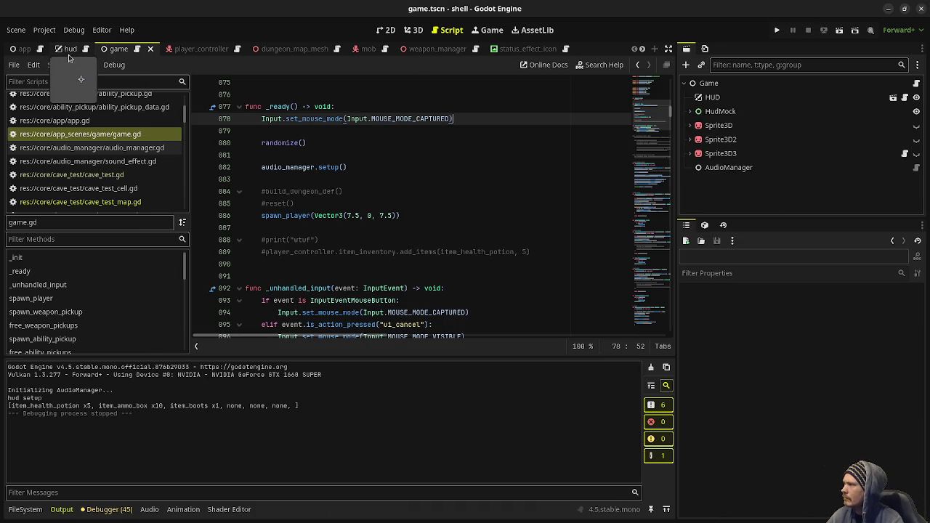
left_click(122, 50)
Instance cave_test.tscn as a CaveTest child of the Game node and save
left_click(709, 83)
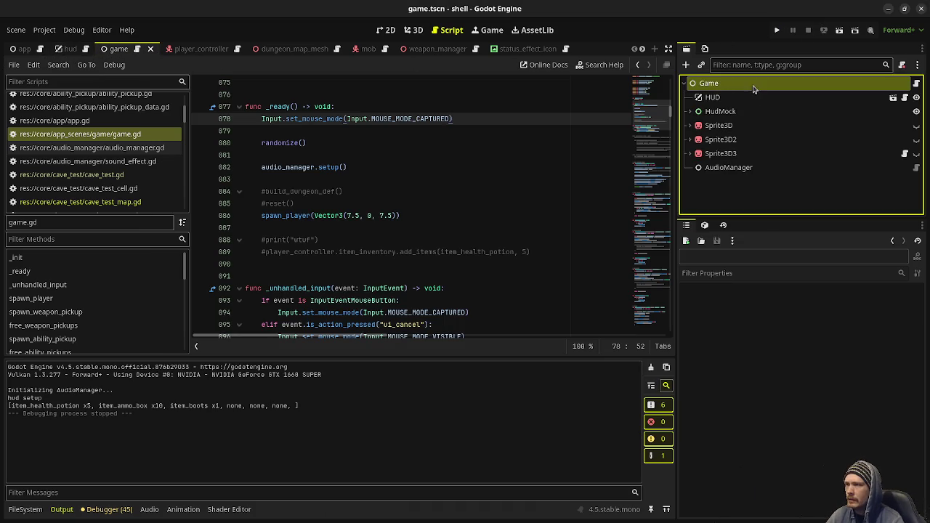
left_click(701, 64)
type("cavet")
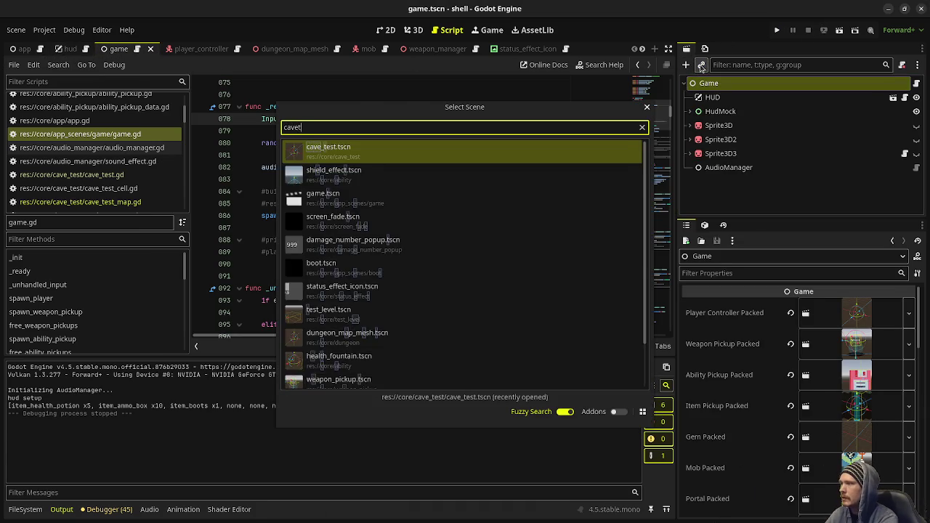
key("Return")
key("ctrl+s")
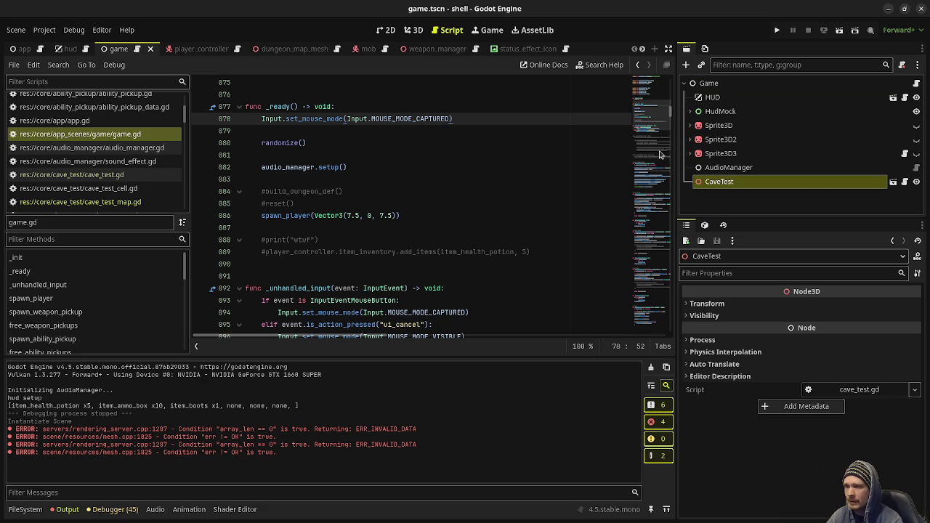
Play-test the cave room by walking forward, then stop the game
key("F5")
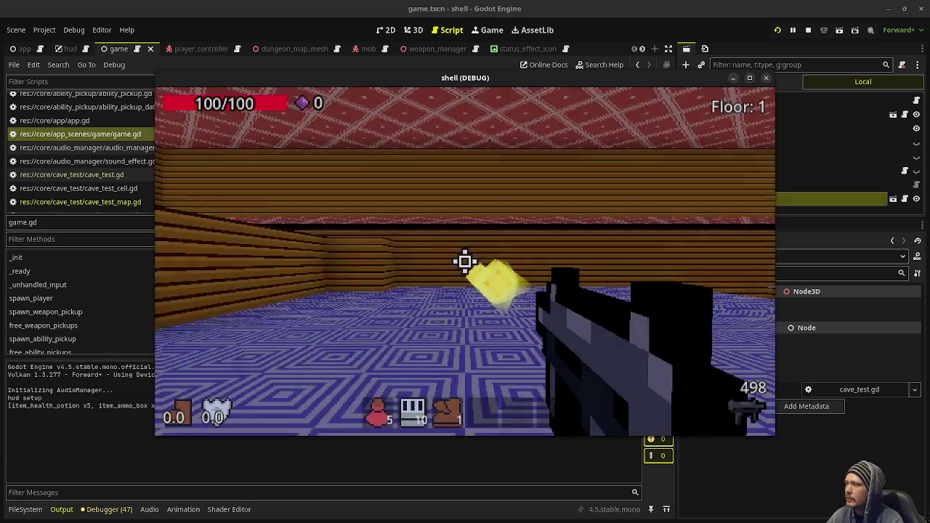
key("w")
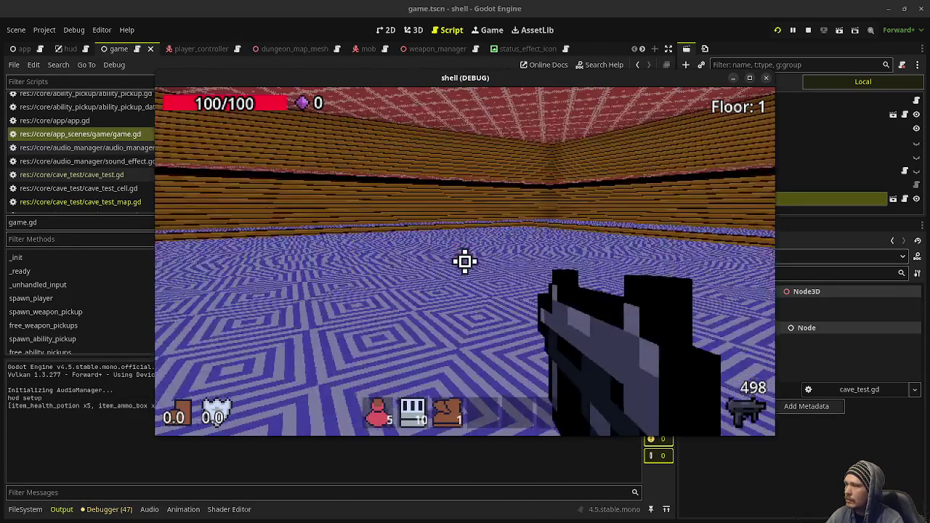
left_click(807, 30)
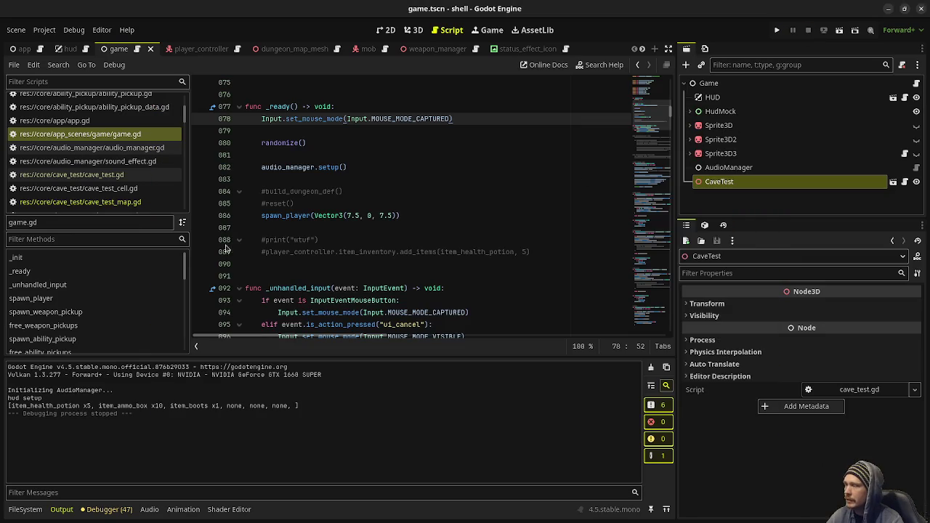
In cave_test_map.gd, comment out the hand-designed room, raised area, water and stairs code
left_click(127, 202)
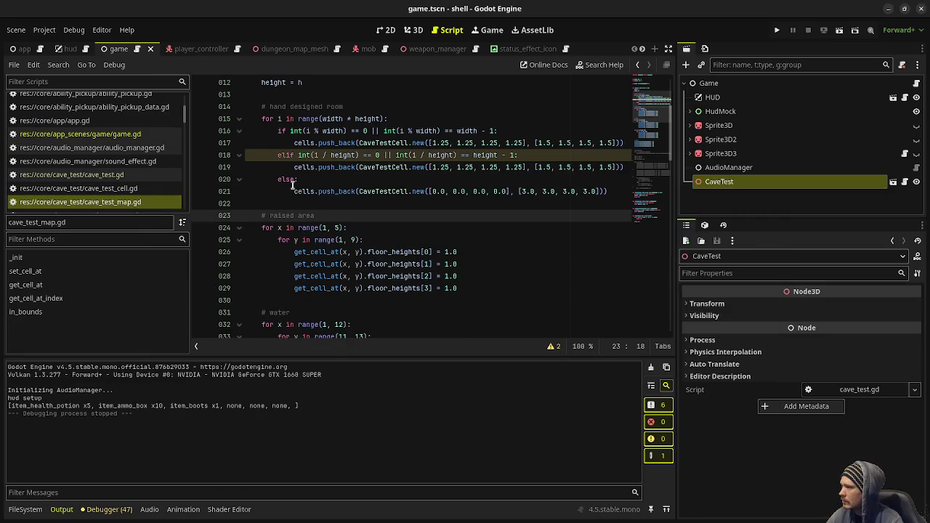
scroll(291, 185, "down", 2)
scroll(291, 186, "up", 4)
mouse_move(261, 196)
left_mouse_down()
mouse_move(280, 264)
mouse_move(276, 218)
mouse_move(423, 263)
mouse_move(440, 283)
left_mouse_up()
key("ctrl+k")
Uncomment the random walker code block
scroll(439, 283, "down", 3)
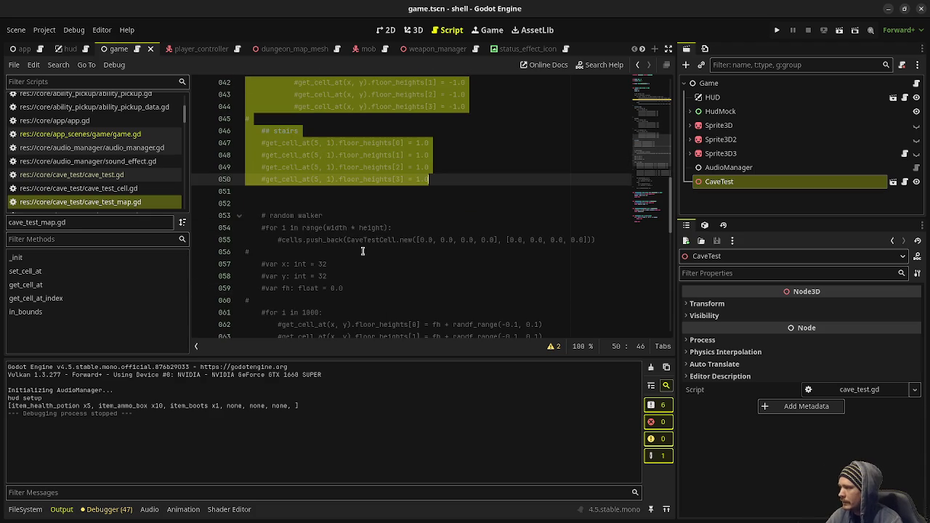
mouse_move(262, 224)
left_mouse_down()
mouse_move(296, 266)
mouse_move(438, 233)
left_mouse_up()
scroll(297, 266, "down", 5)
scroll(307, 266, "down", 3)
key("ctrl+k")
Run the project, inspect the Nil floor_heights error at line 62, save, and stop debugging
key("F5")
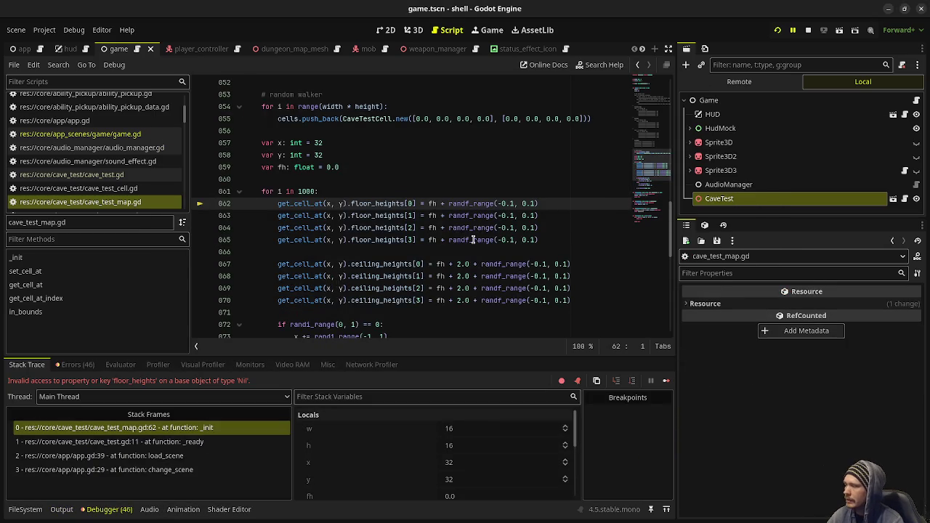
left_click(440, 182)
scroll(439, 210, "up", 3)
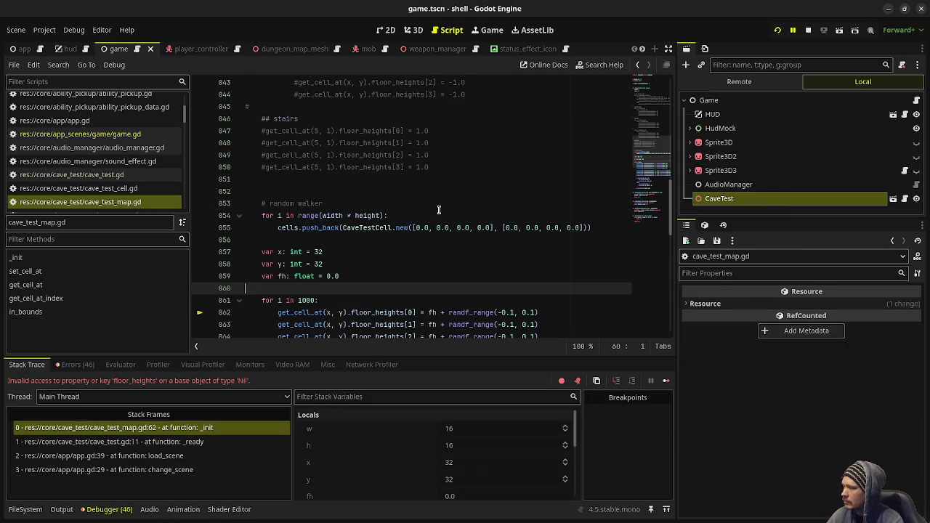
scroll(439, 210, "up", 6)
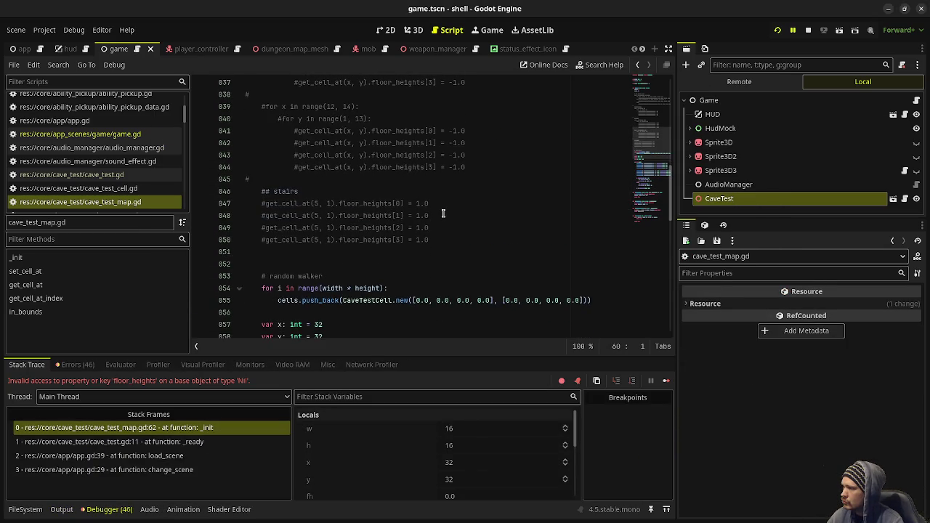
scroll(442, 214, "down", 4)
scroll(455, 277, "up", 11)
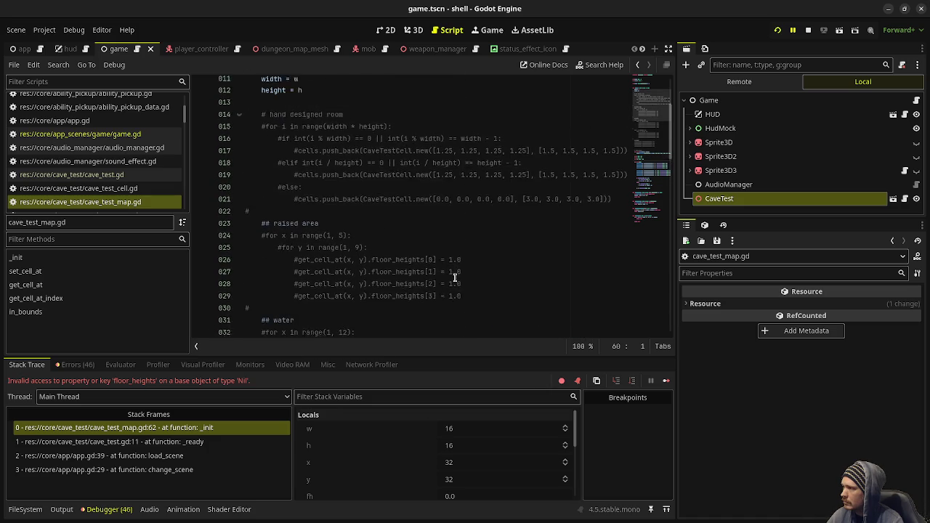
scroll(455, 277, "down", 13)
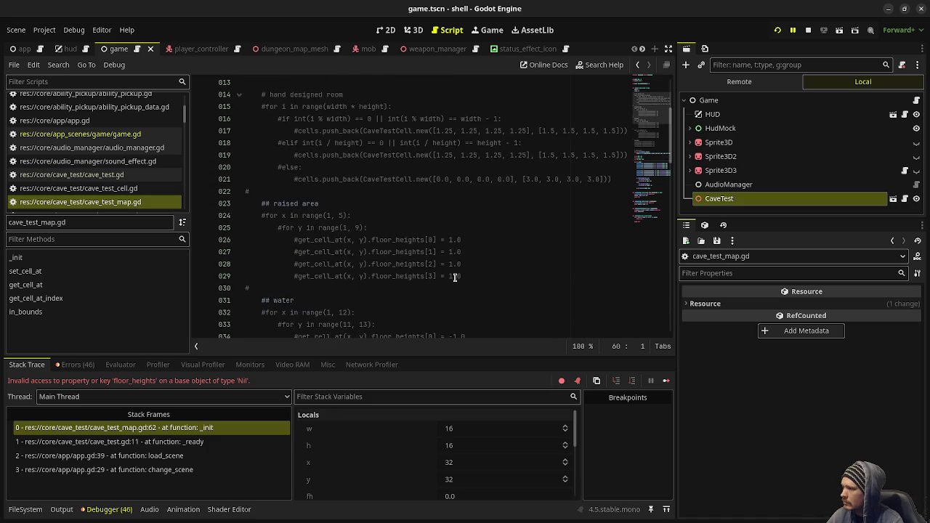
left_click(456, 264)
key("ctrl+s")
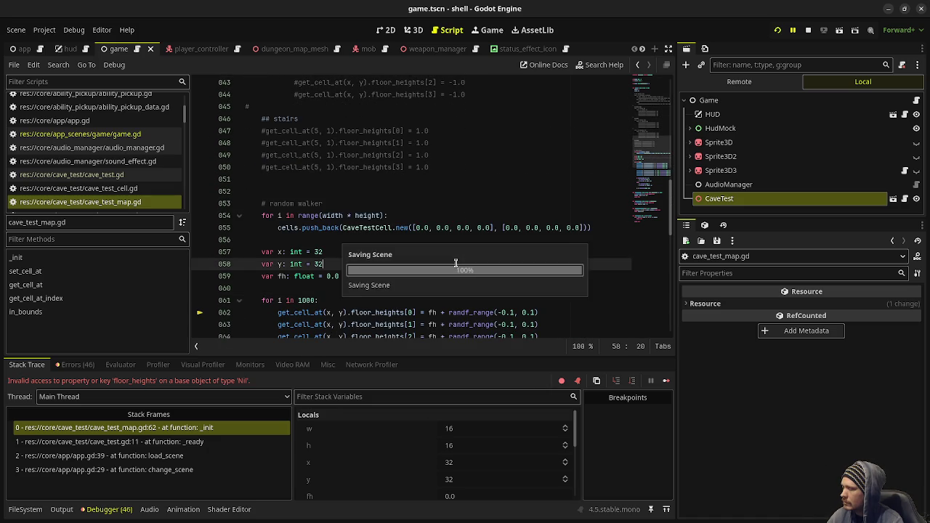
left_click(778, 31)
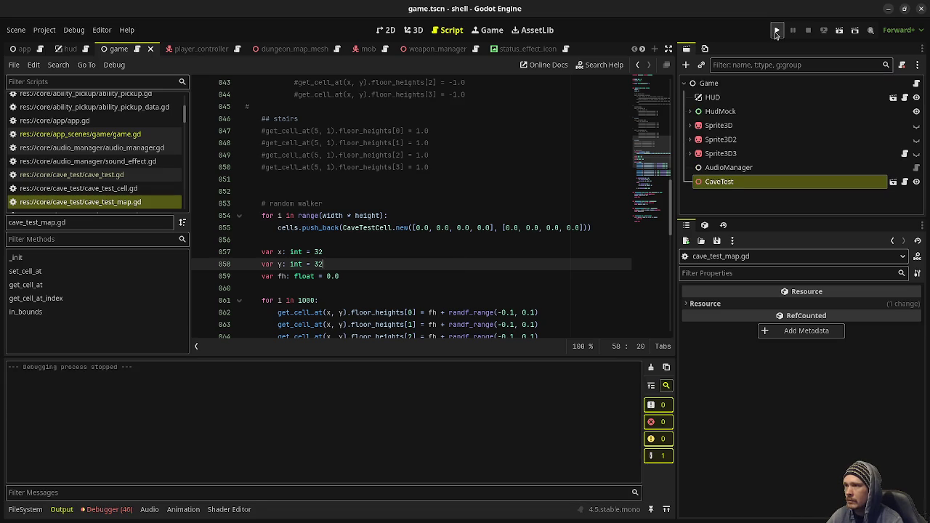
Run the project again and browse the scripts to open cave_test.gd
left_click(777, 32)
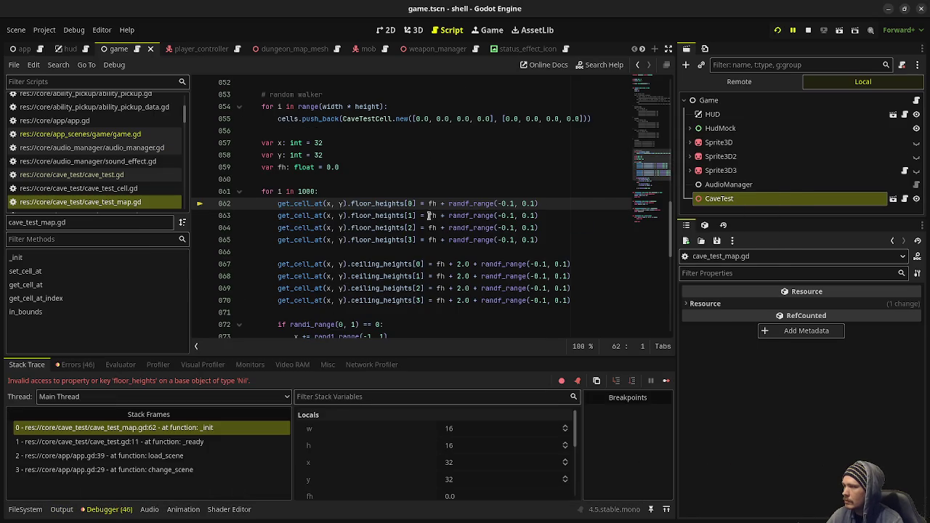
scroll(319, 207, "up", 2)
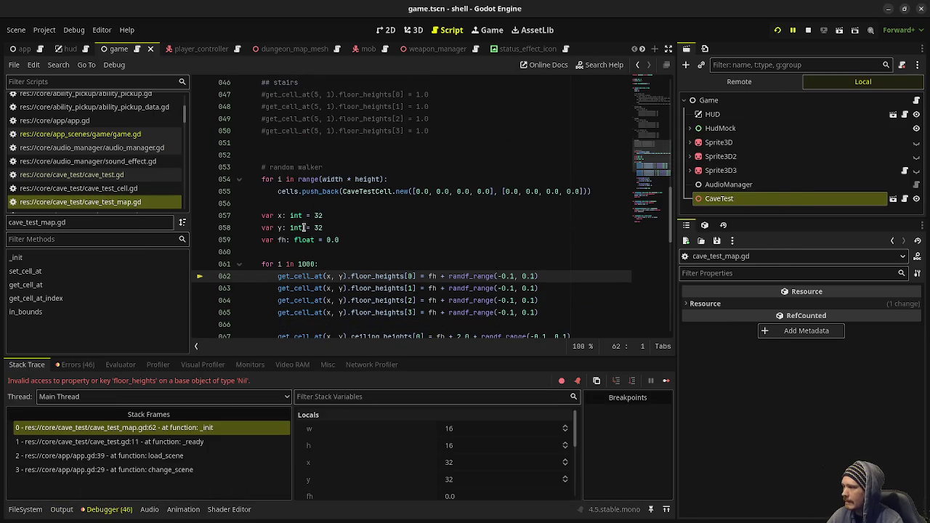
scroll(376, 178, "up", 3)
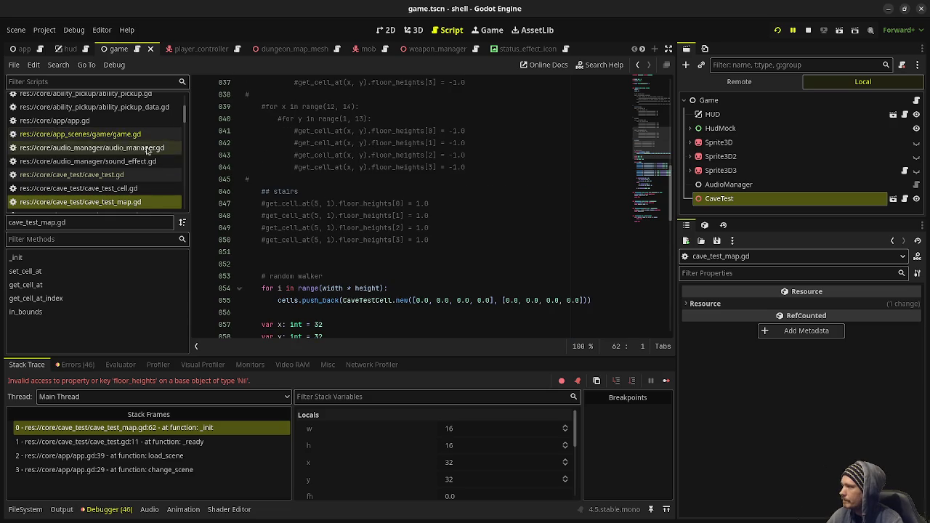
left_click(79, 121)
left_click(123, 134)
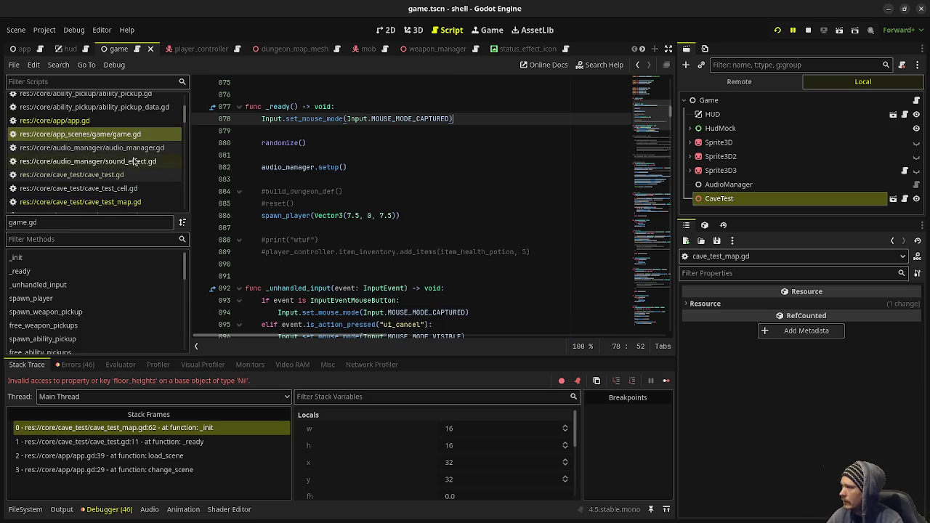
scroll(126, 188, "down", 2)
left_click(71, 131)
scroll(367, 236, "up", 4)
scroll(367, 237, "up", 1)
Change CaveTestMap.new(16, 16) to new(64, 64), save, and rerun the game
double_click(394, 204)
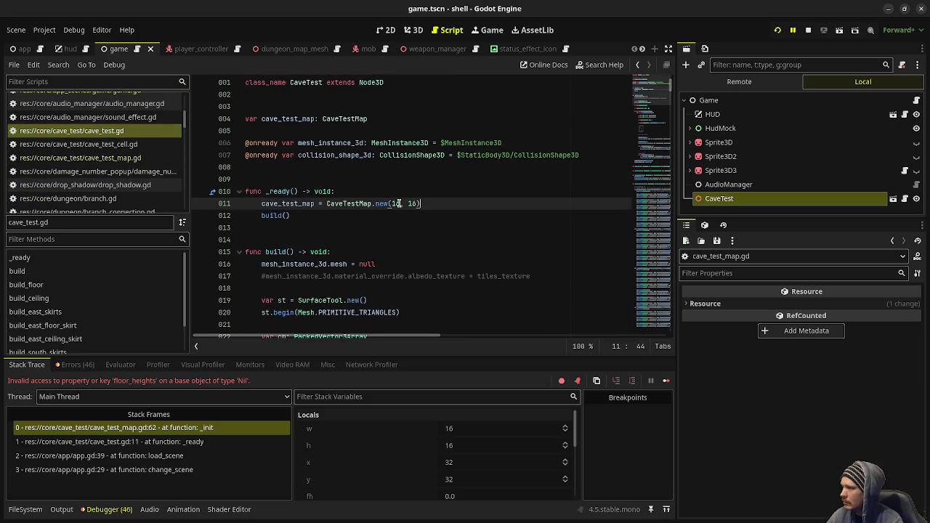
type("64")
double_click(412, 203)
type("64")
key("ctrl+s")
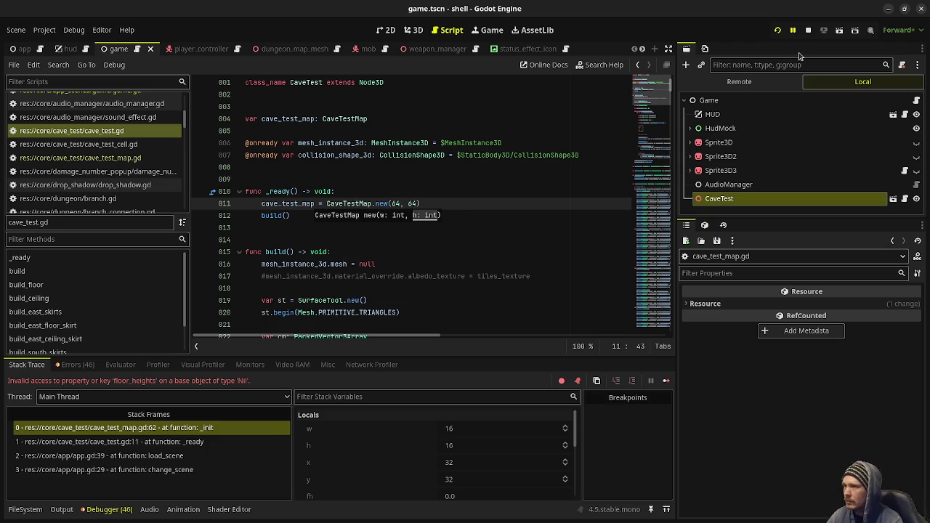
left_click(778, 31)
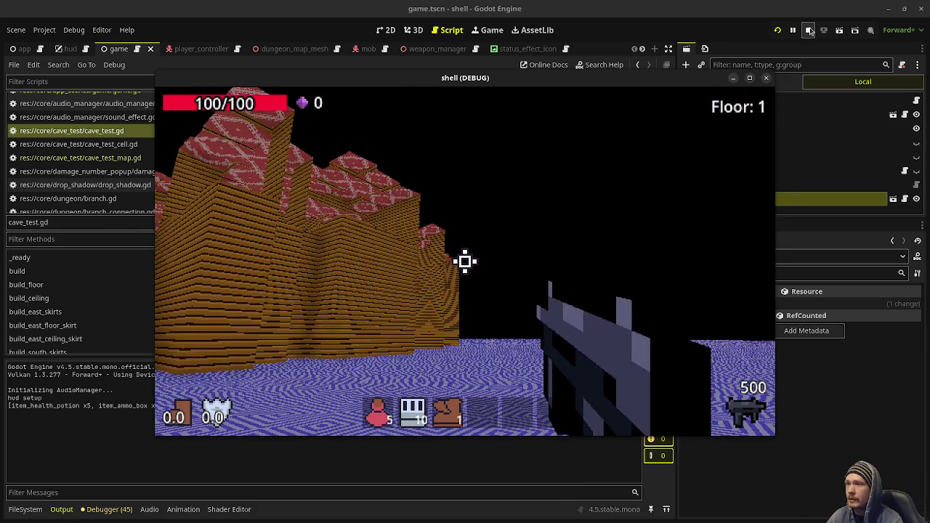
Stop the game and open game.gd at the player spawn coordinates
left_click(809, 30)
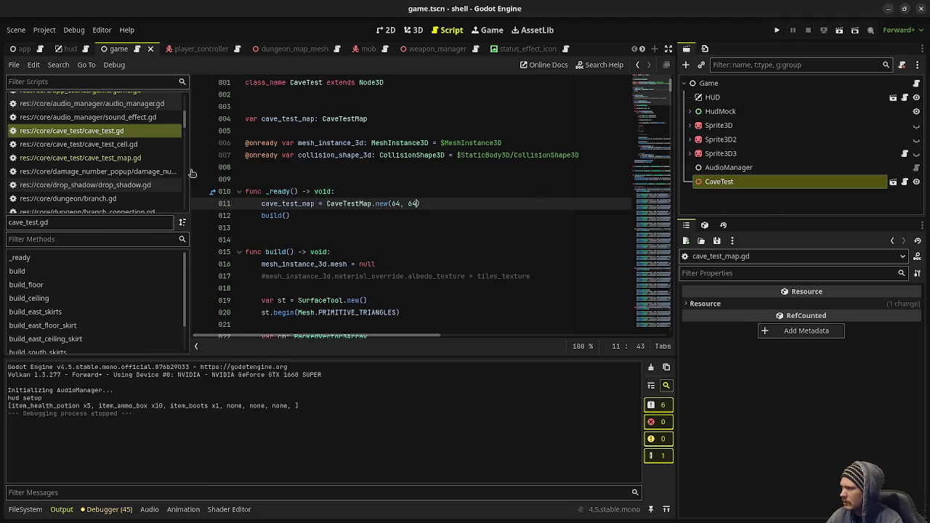
scroll(145, 160, "up", 3)
left_click(138, 163)
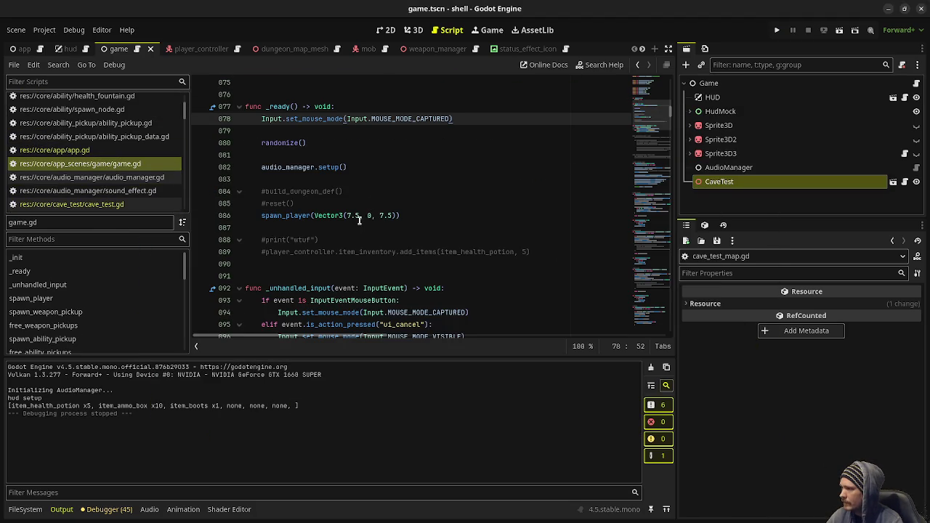
left_click(349, 216)
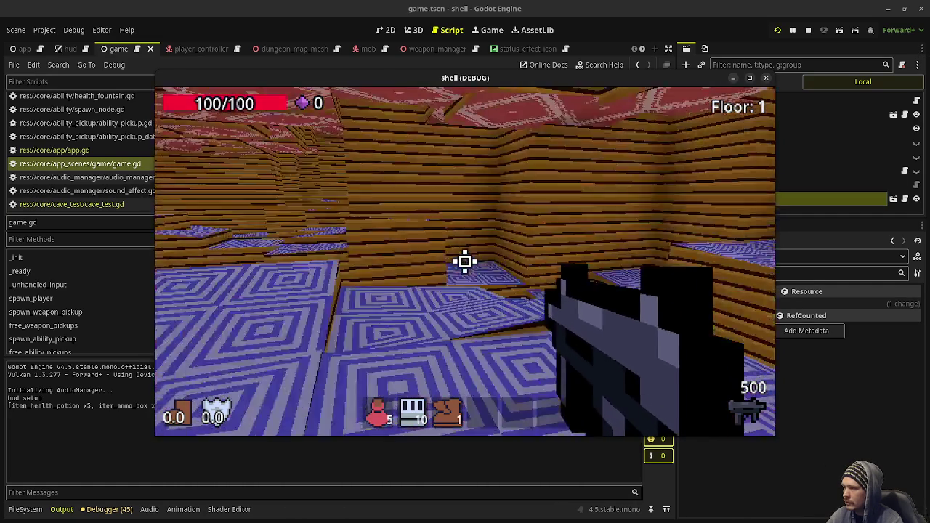
Raise the camera above the walls to survey the maze, fire once, then stop the game
key("w")
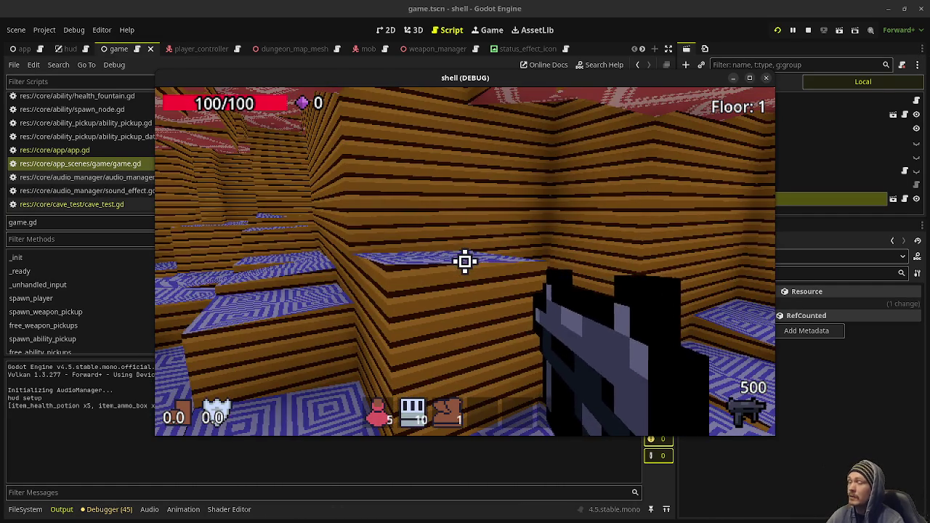
key("space")
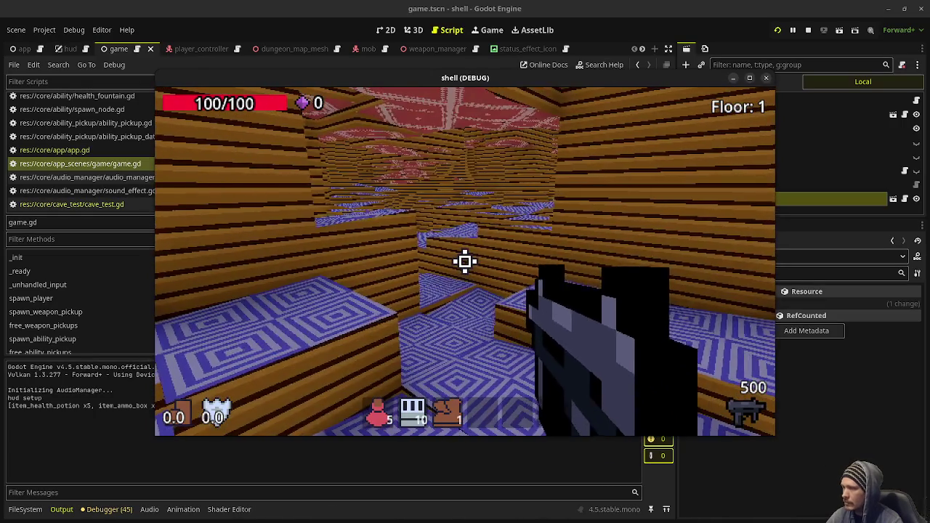
left_click_drag(667, 83, 568, 97)
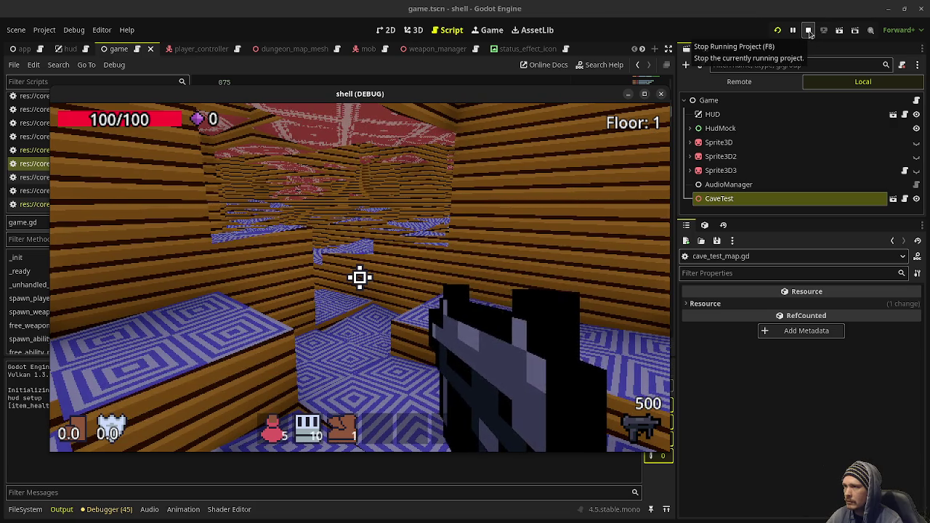
left_click(373, 268)
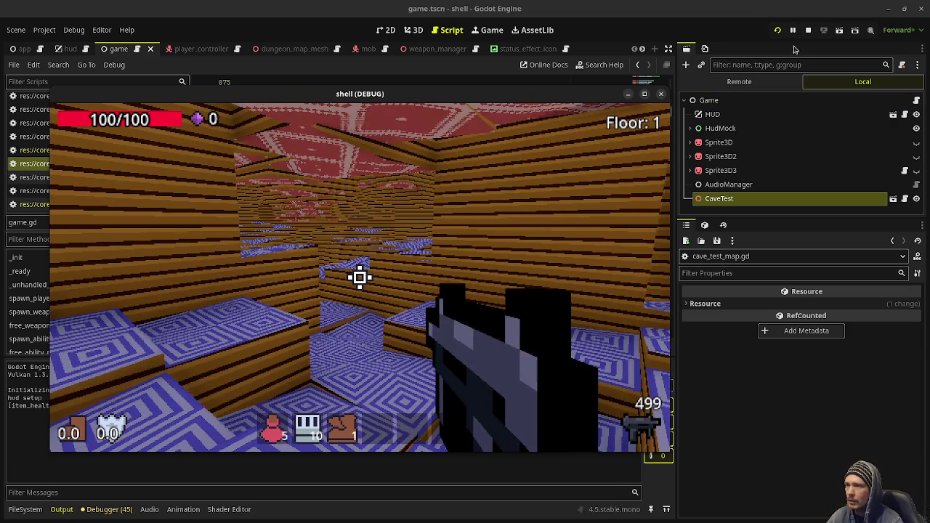
key("F8")
scroll(559, 51, "down", 3)
Close the empty scene and revert WorldEnvironment's ambient light colour and source to defaults
left_click(547, 51)
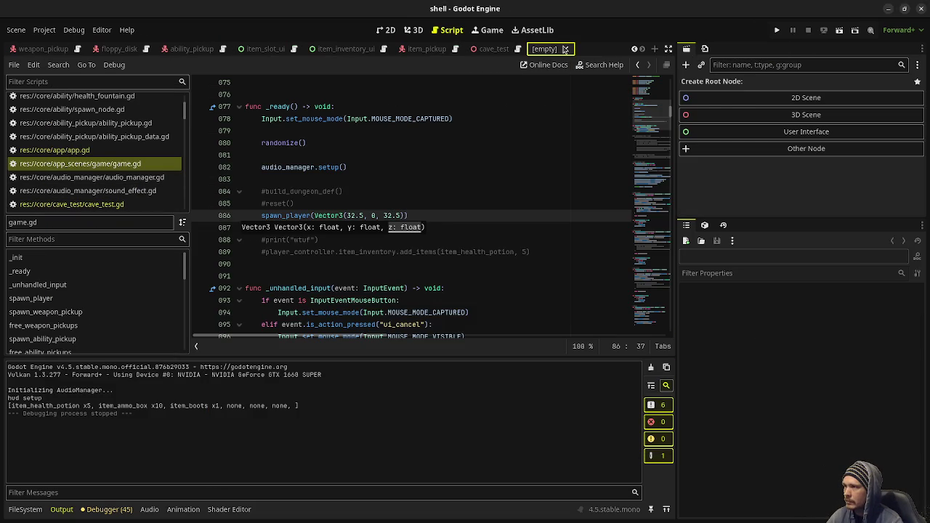
left_click(565, 49)
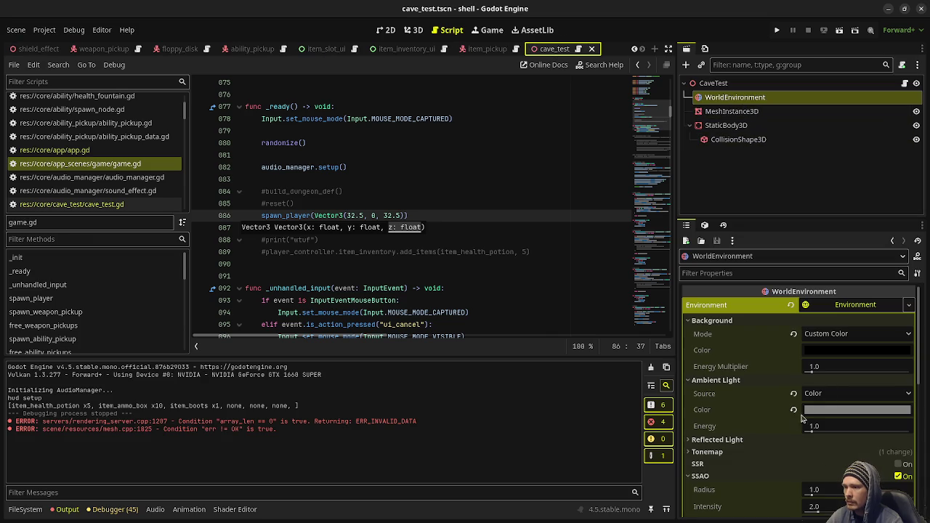
scroll(756, 401, "down", 3)
scroll(756, 401, "up", 3)
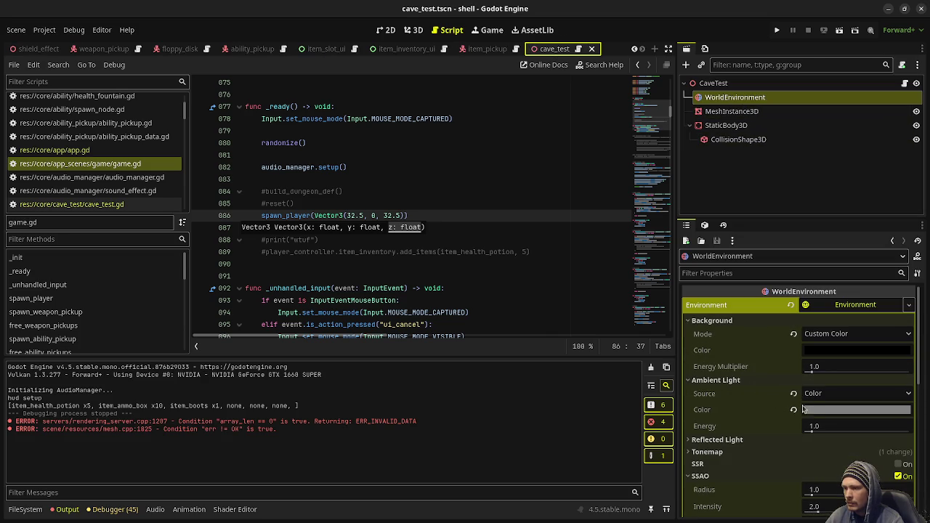
left_click(793, 409)
left_click(794, 393)
Enable fog on the cave environment, then save and run the project
scroll(789, 407, "down", 5)
scroll(785, 412, "down", 2)
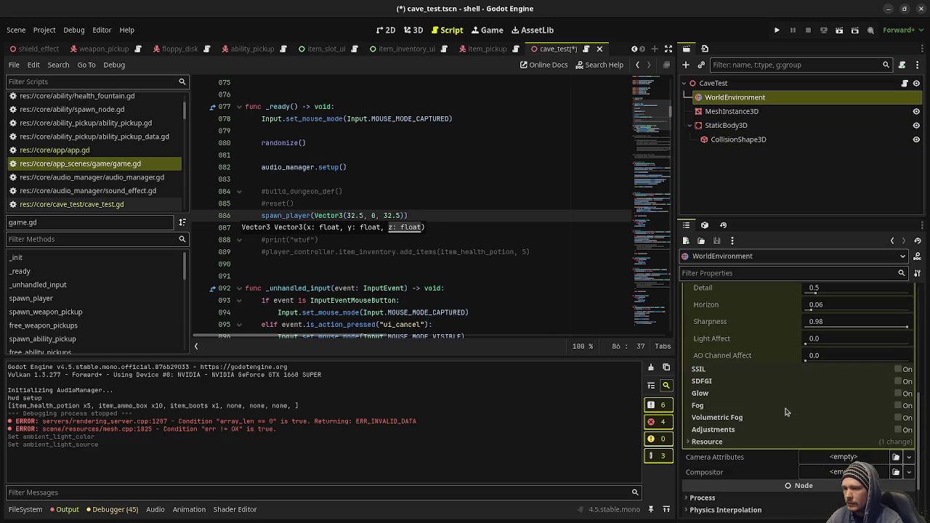
left_click(899, 405)
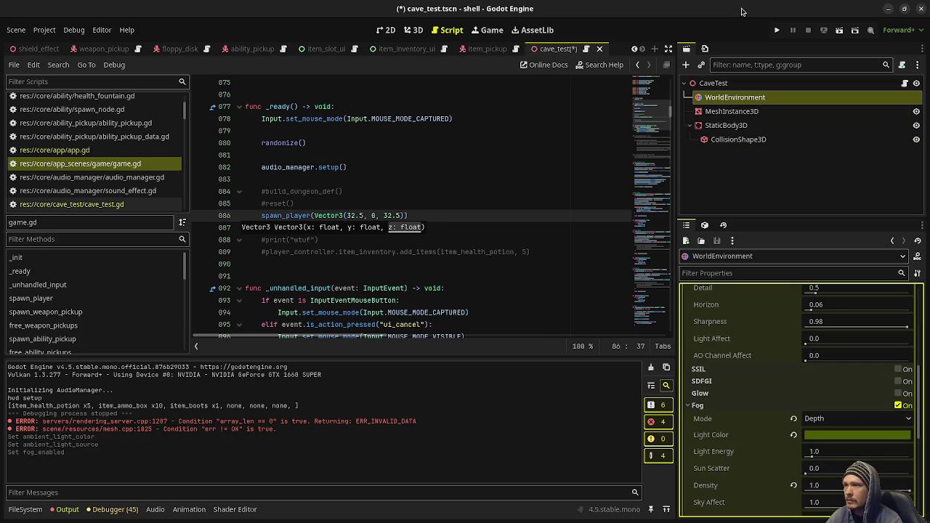
left_click(777, 30)
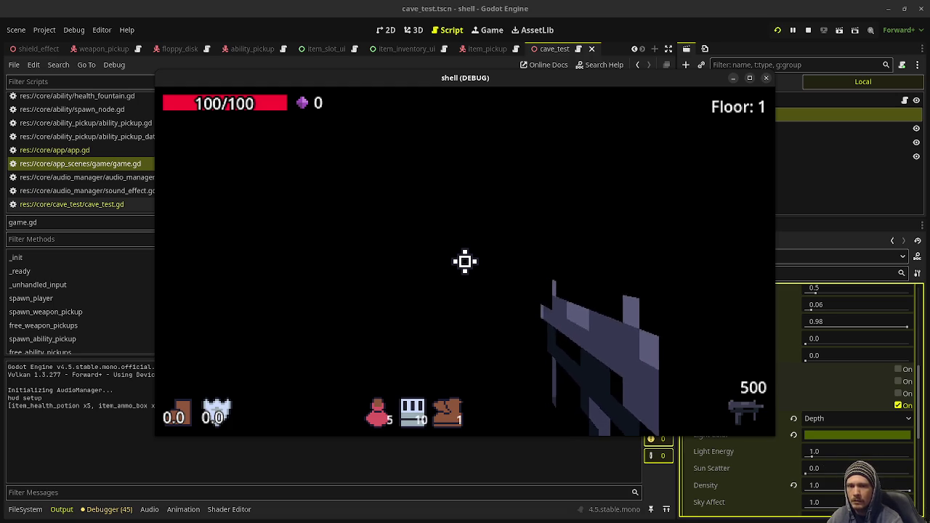
Toggle visibility of the player_controller's OmniLight3D
key("f")
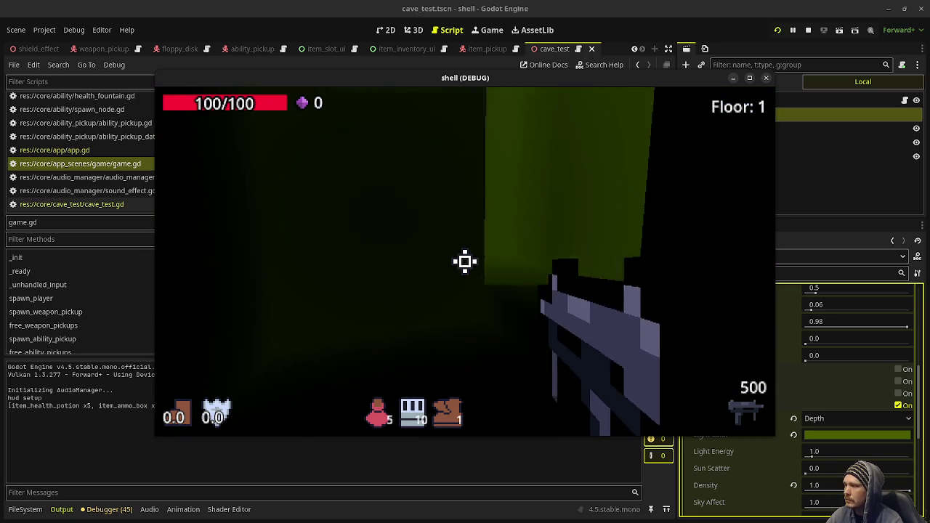
scroll(88, 51, "up", 4)
scroll(89, 50, "up", 3)
left_click(171, 48)
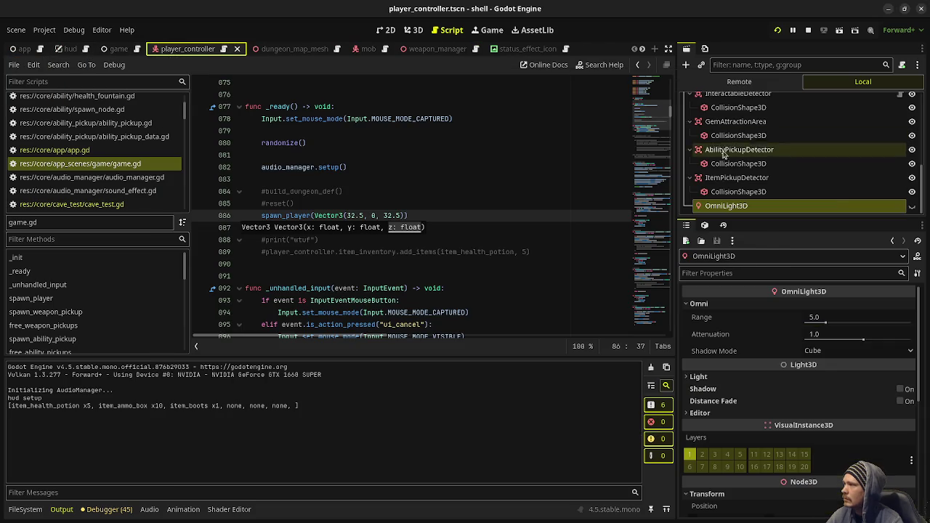
left_click(913, 205)
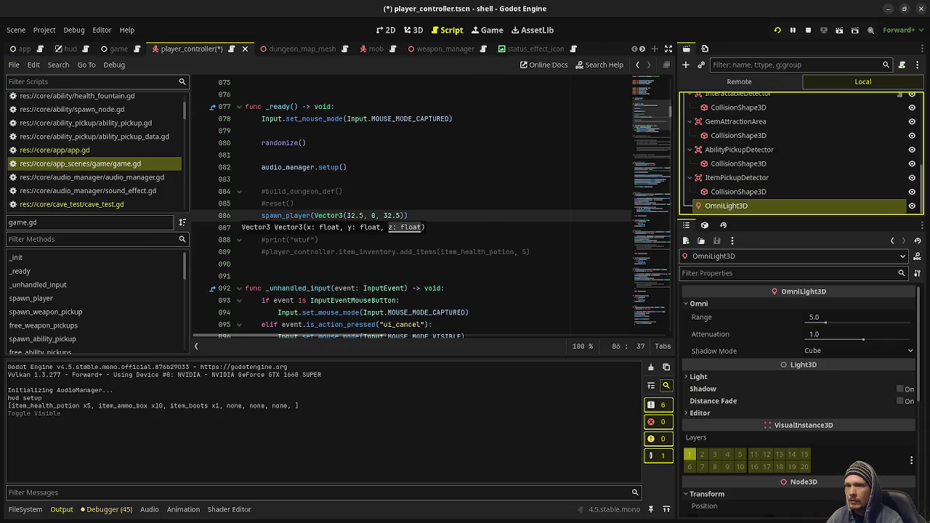
Maximize the game window, walk through the green-fogged corridors, then restore the window
key("alt+Tab")
key("super+Up")
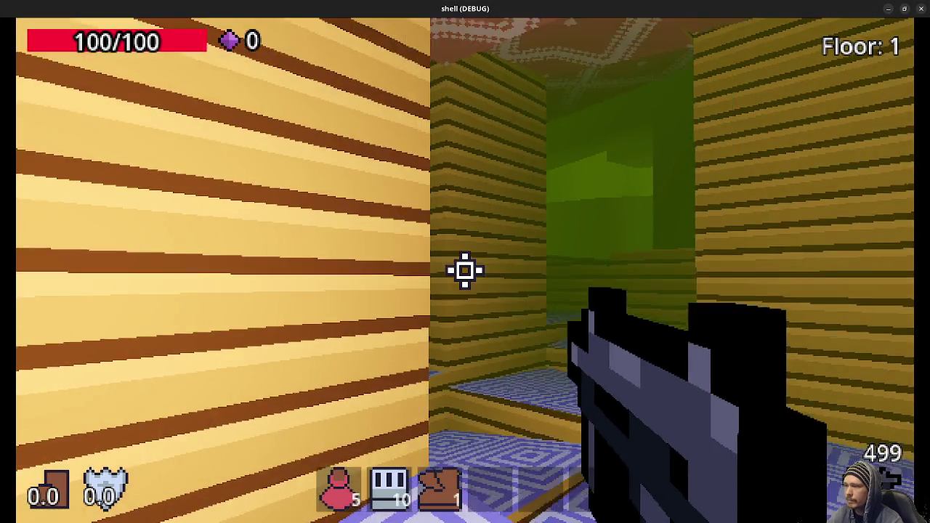
key("w")
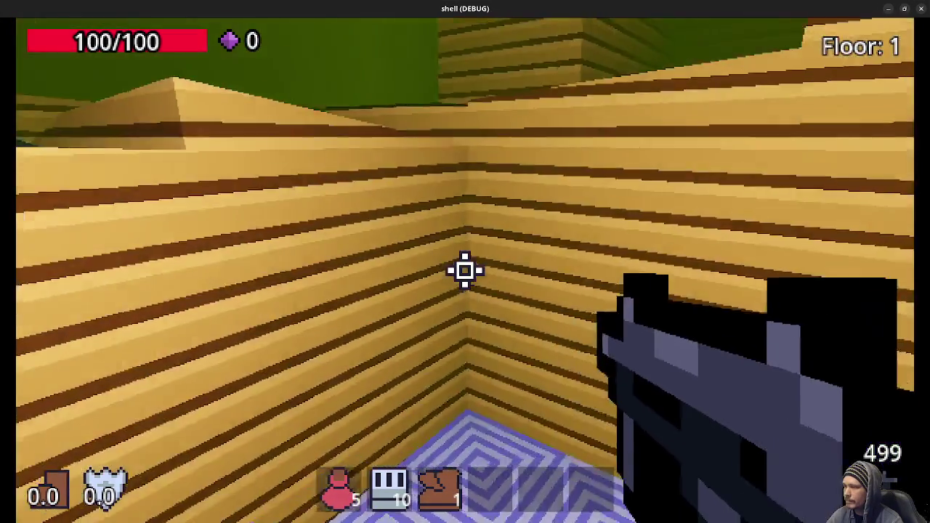
key("w")
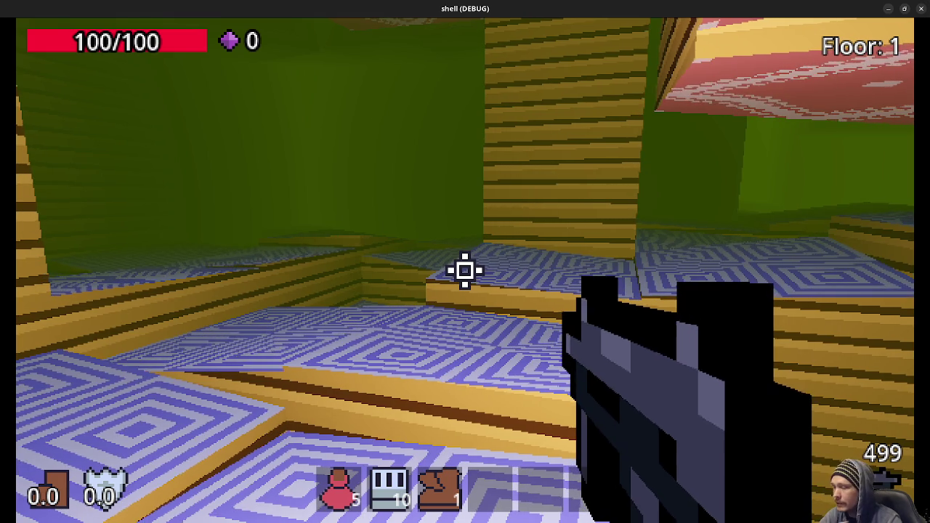
key("w")
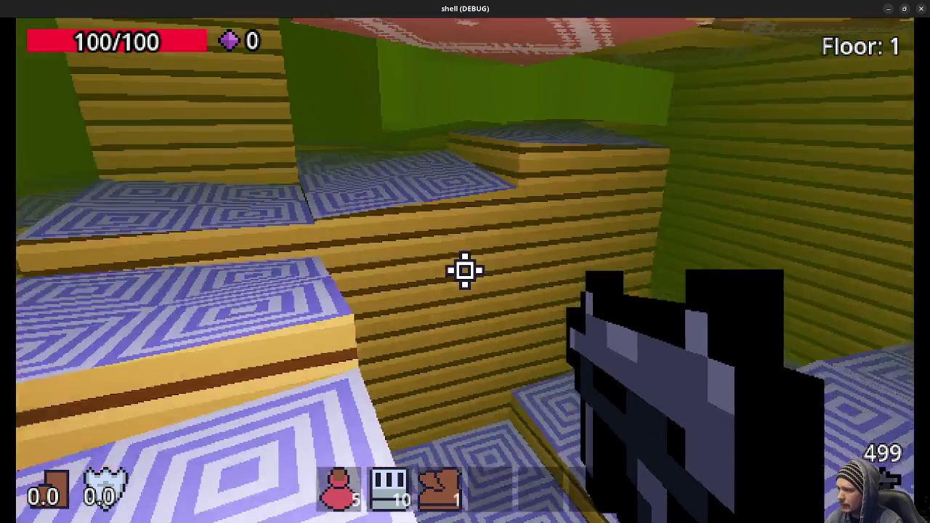
key("w")
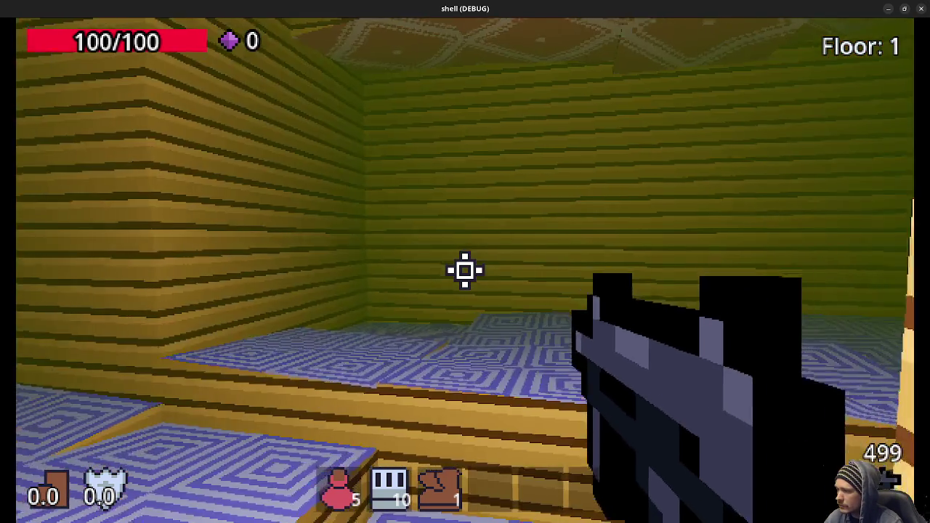
key("w")
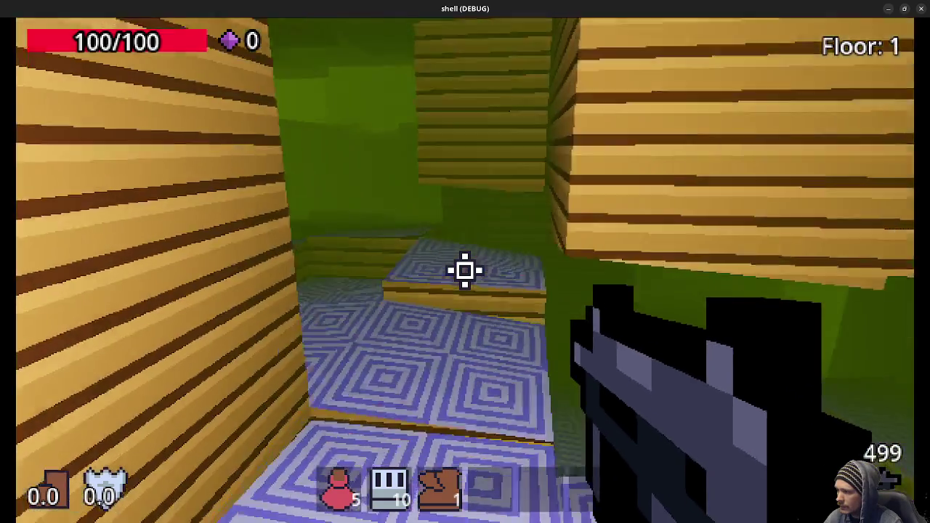
key("w")
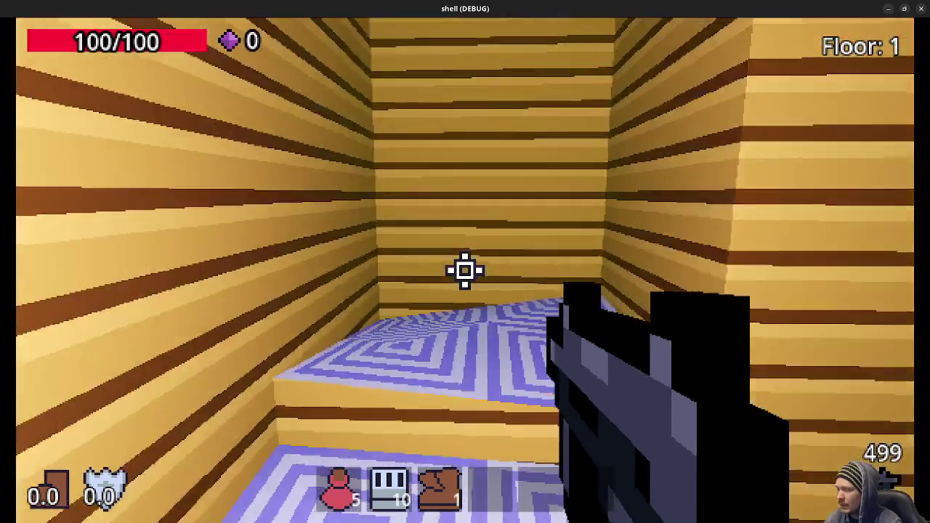
key("w")
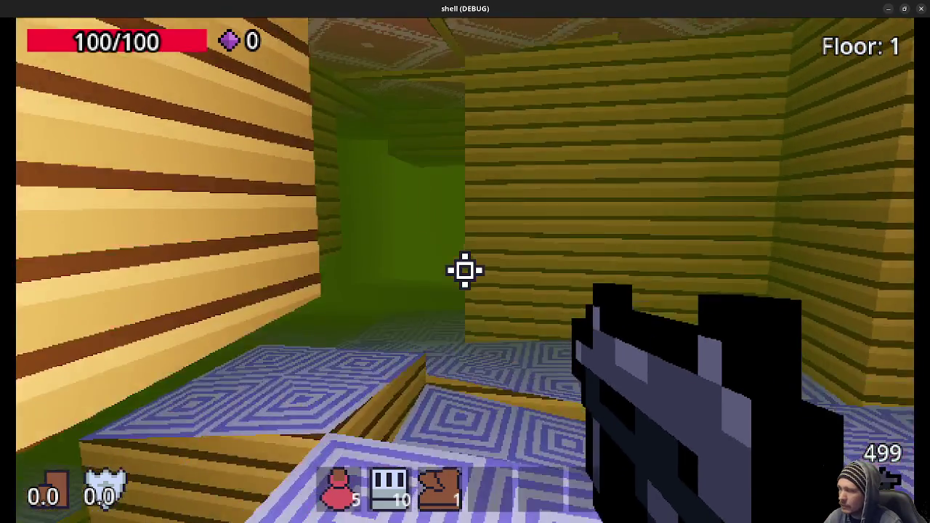
key("w")
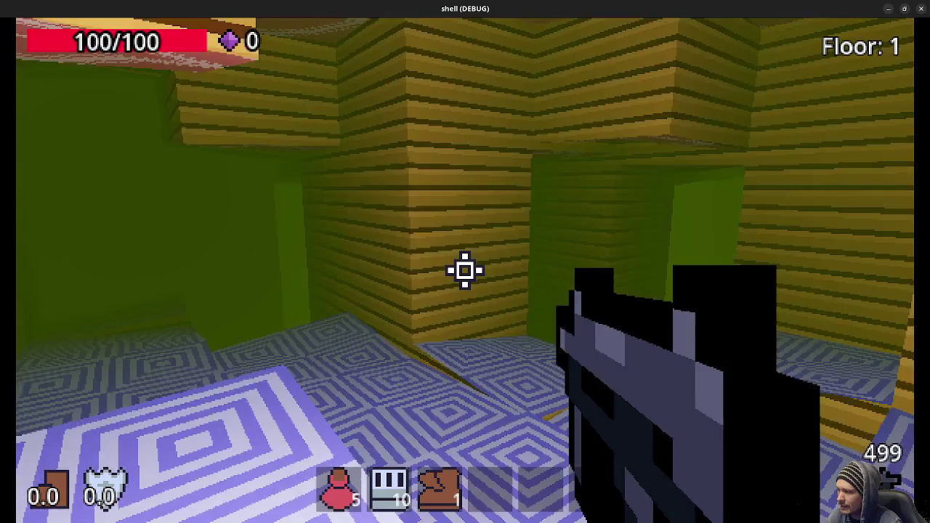
key("w")
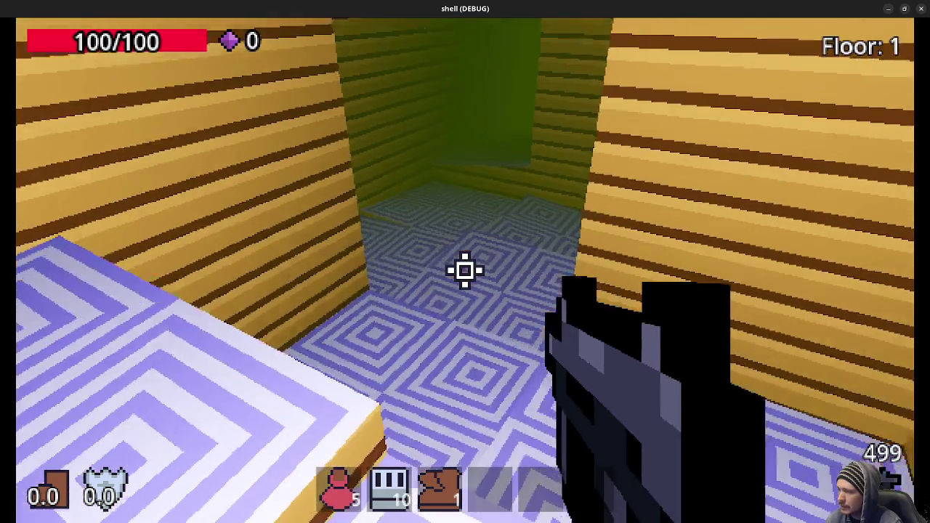
double_click(615, 8)
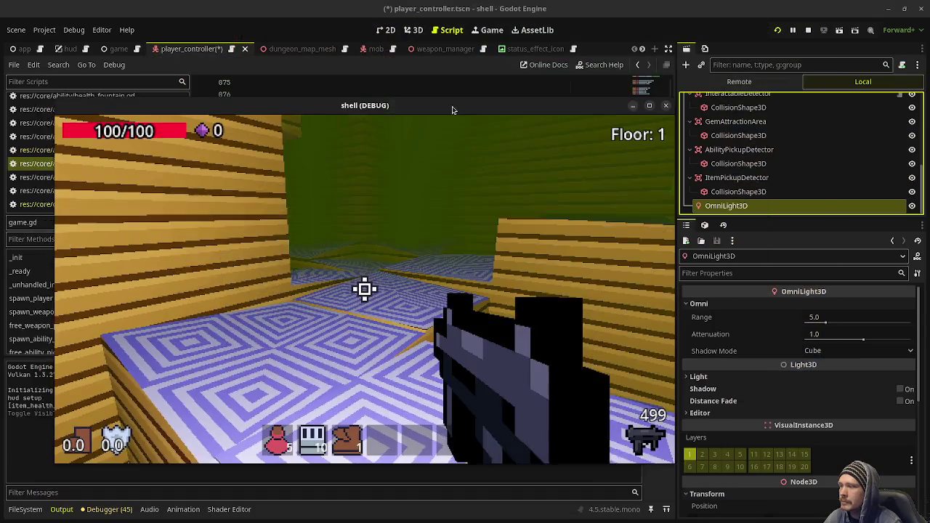
Apply tiles2.png to the cave MeshInstance3D's Material Override and save the scene
scroll(756, 296, "down", 5)
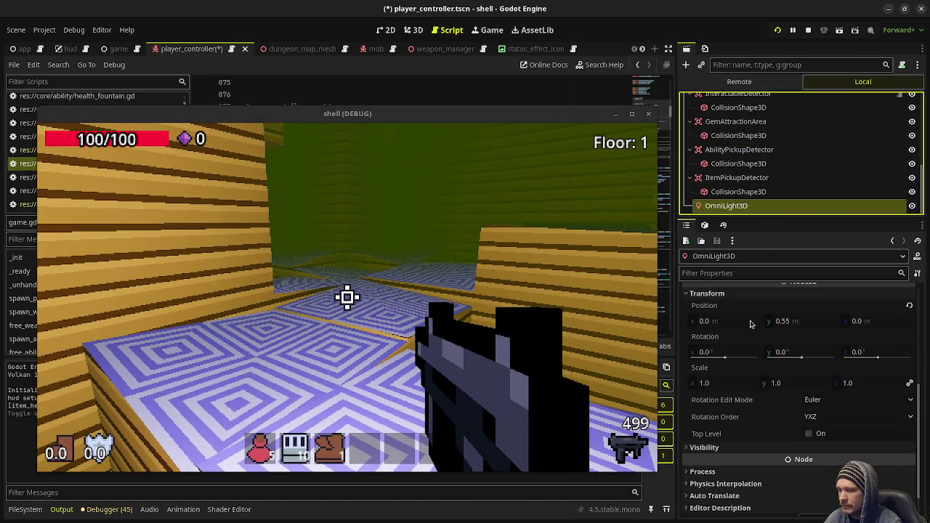
scroll(763, 190, "up", 1)
scroll(538, 49, "down", 5)
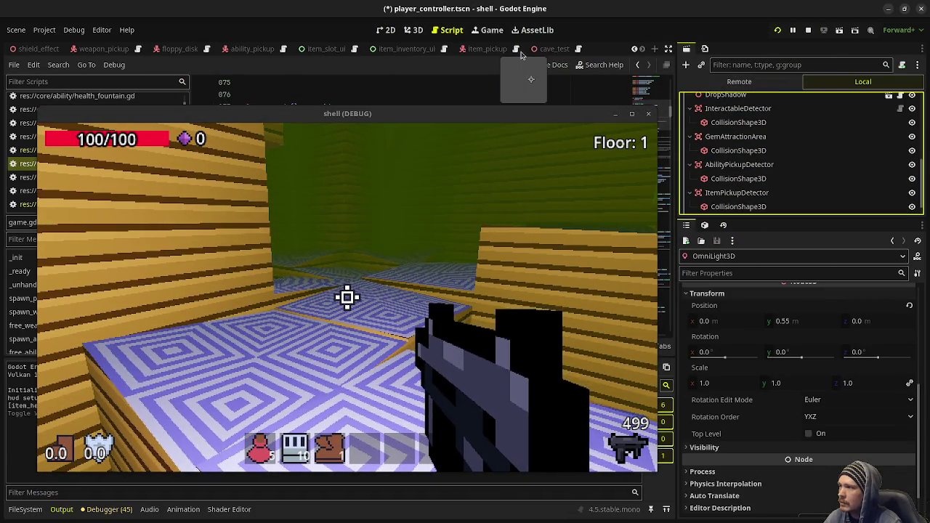
left_click(550, 50)
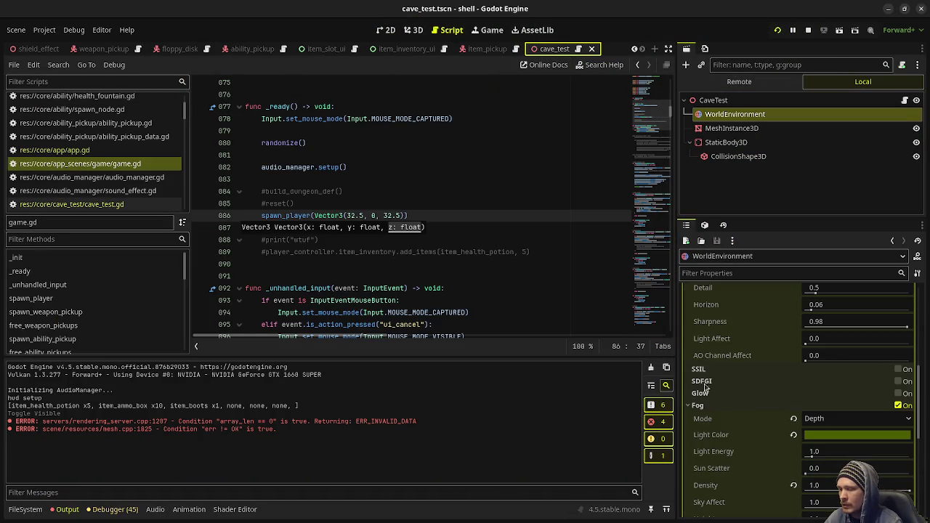
left_click(727, 128)
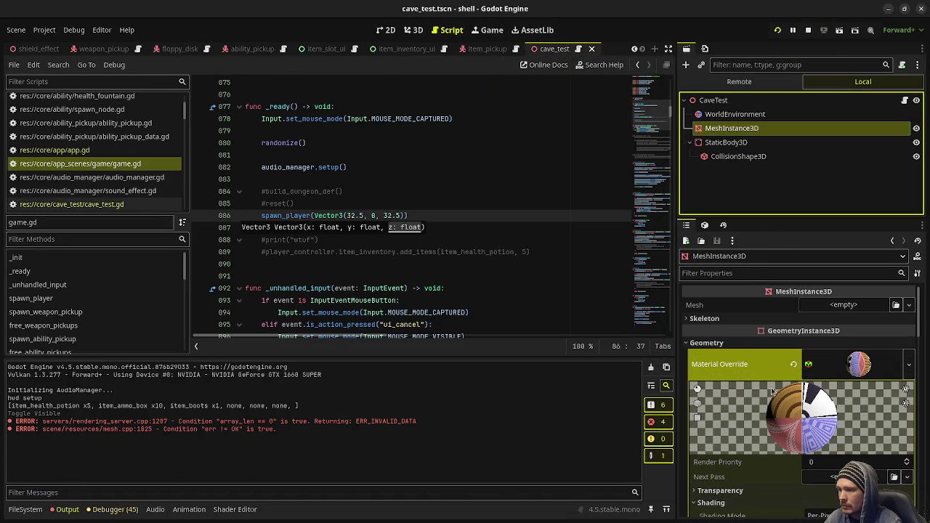
left_click(40, 509)
scroll(155, 439, "down", 5)
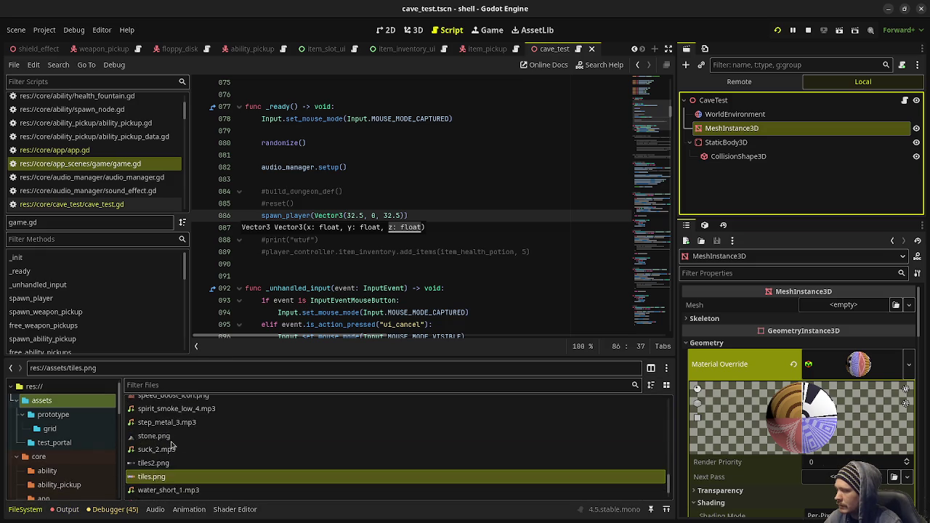
mouse_move(155, 438)
left_mouse_down()
mouse_move(531, 426)
mouse_move(835, 372)
left_mouse_up()
left_click(715, 365)
key("ctrl+s")
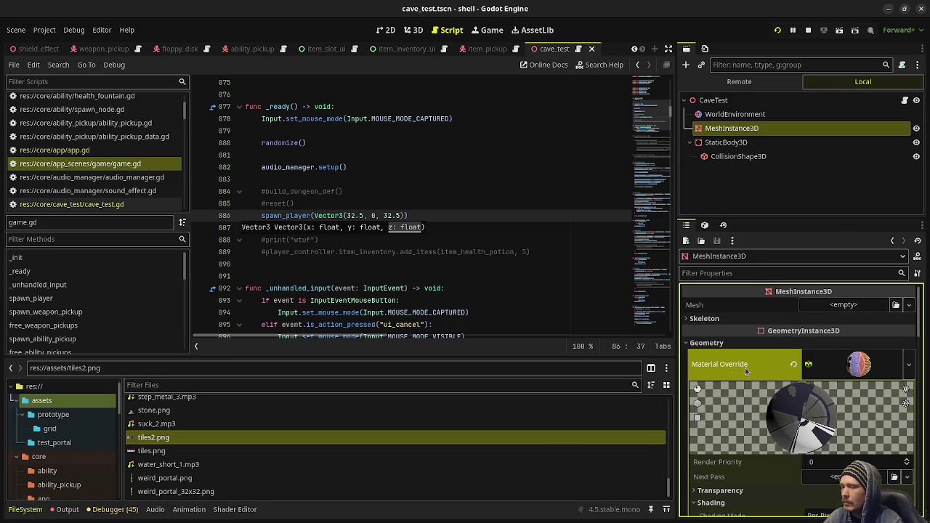
Swap the override to tiles.png, reapply tiles2.png, save, and stop the game
mouse_move(153, 450)
left_mouse_down()
mouse_move(477, 422)
mouse_move(866, 364)
left_mouse_up()
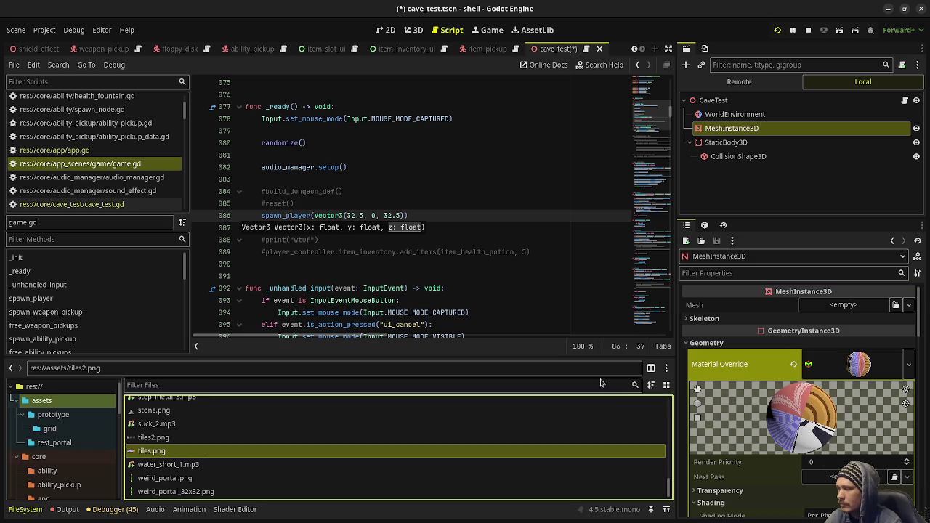
mouse_move(156, 437)
left_mouse_down()
mouse_move(492, 420)
mouse_move(869, 362)
left_mouse_up()
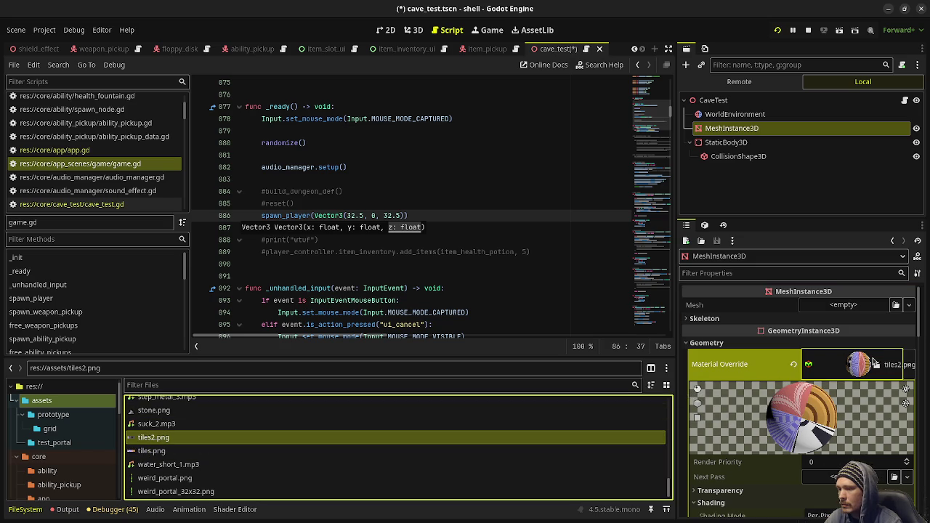
key("ctrl+s")
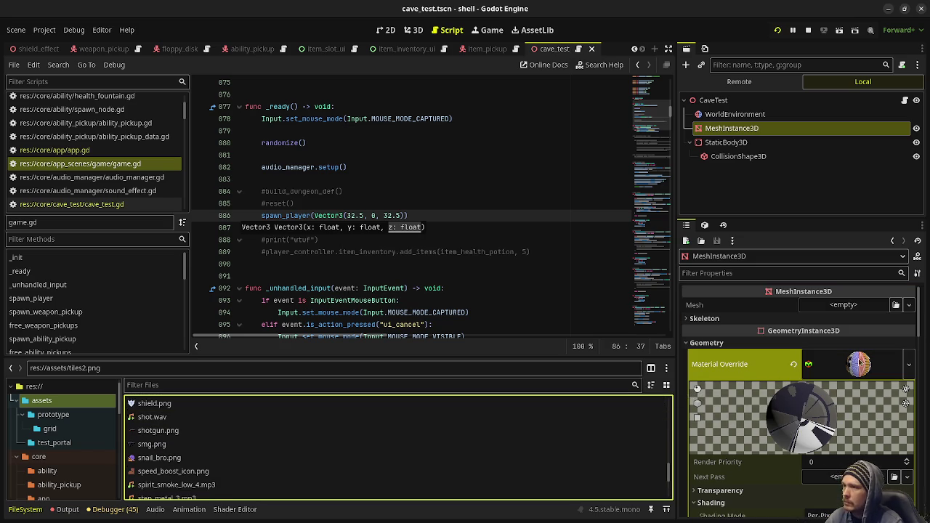
key("F8")
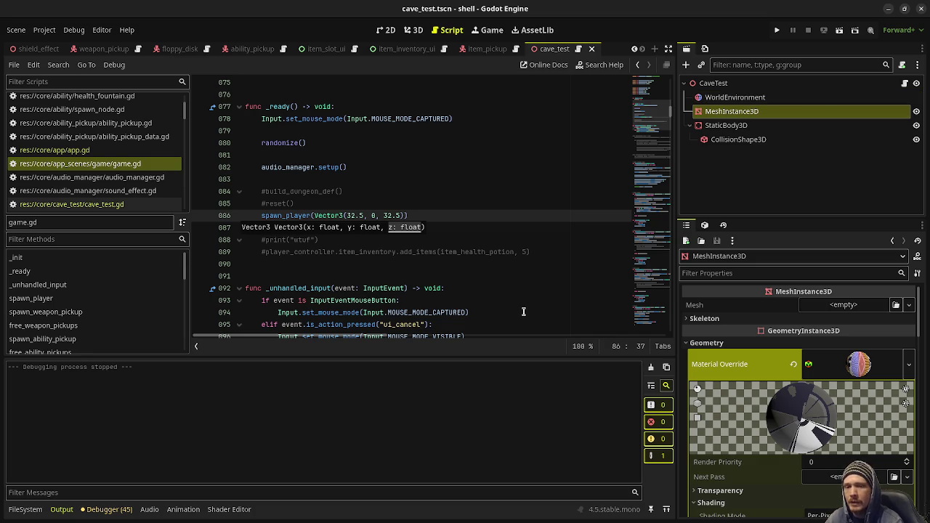
Run and restart the cave level, explore the stone corridors, then close the game
left_click(777, 30)
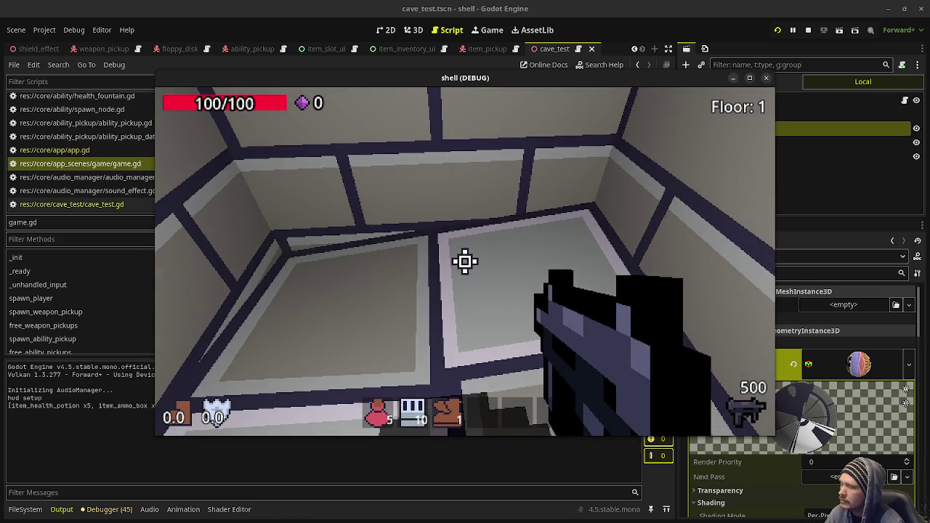
left_click(778, 30)
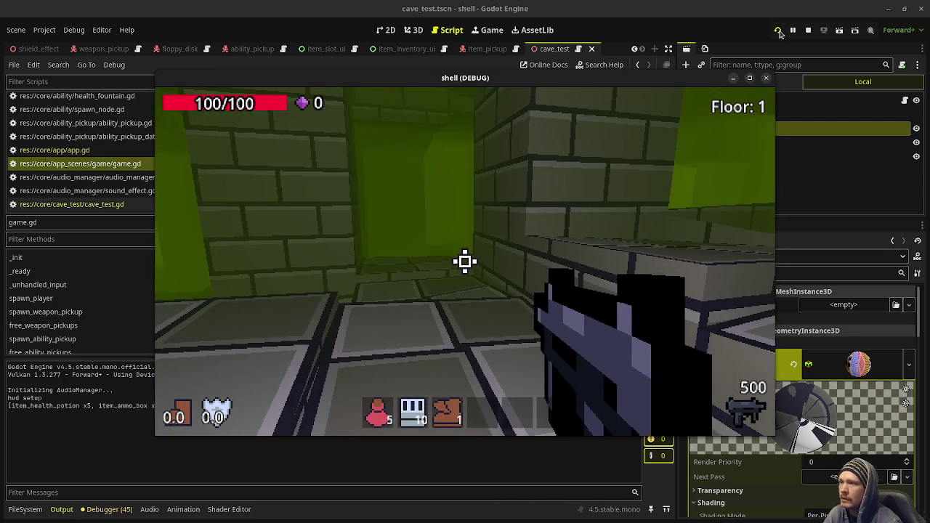
key("F8")
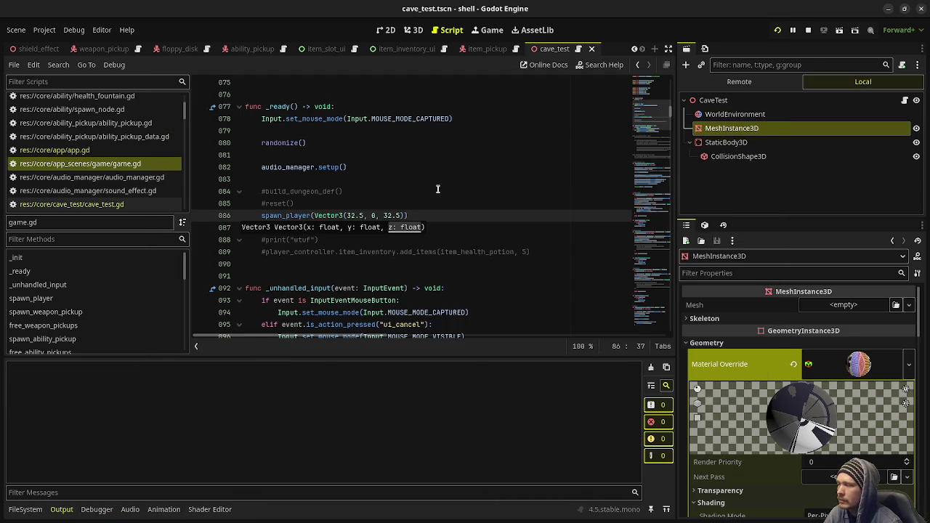
Relaunch the game, walk down the green corridor, release the mouse, and stop the run
key("F5")
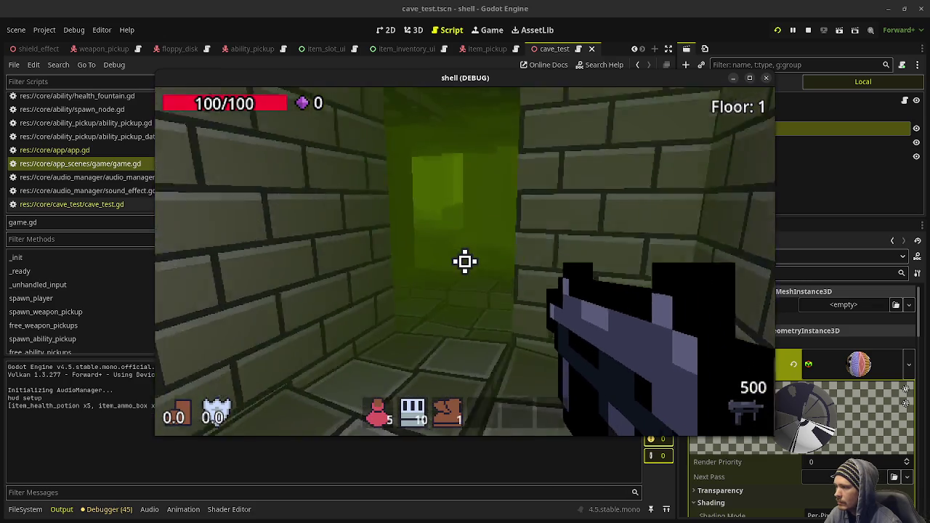
key("w")
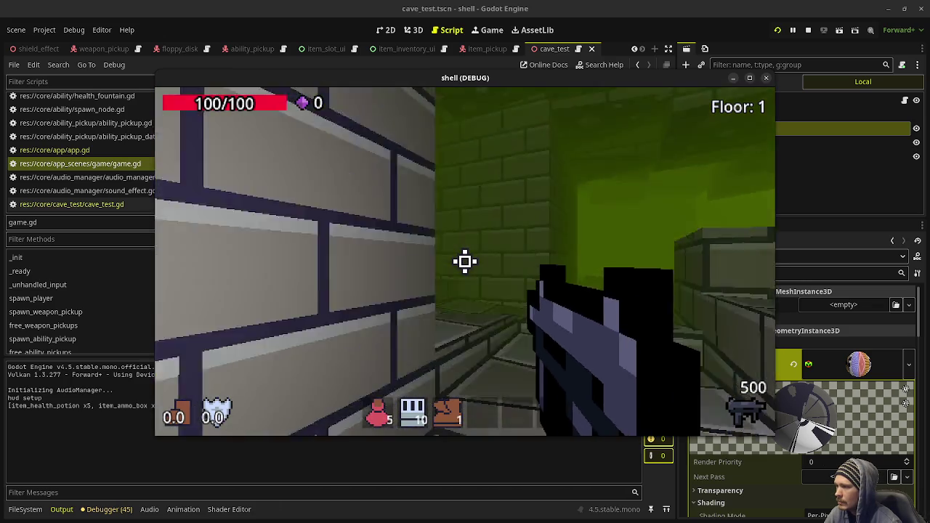
key("Escape")
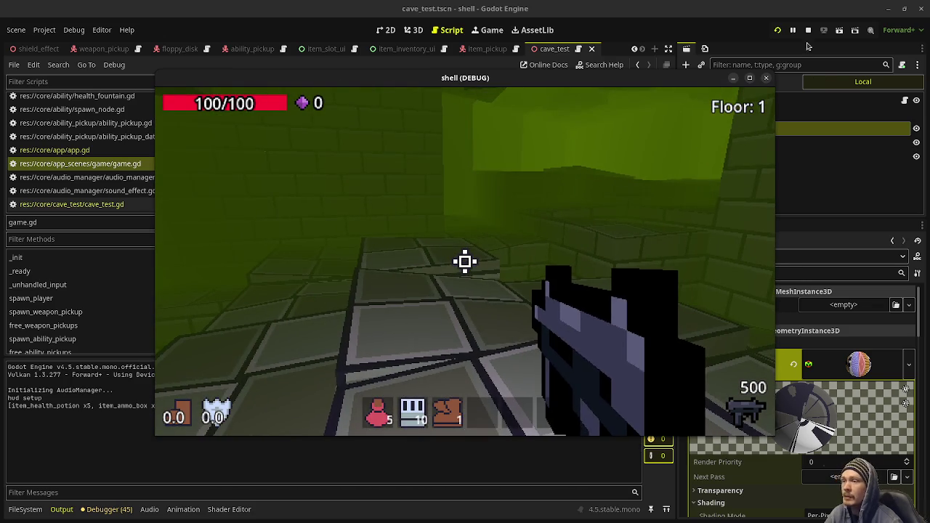
left_click(808, 30)
left_click(337, 187)
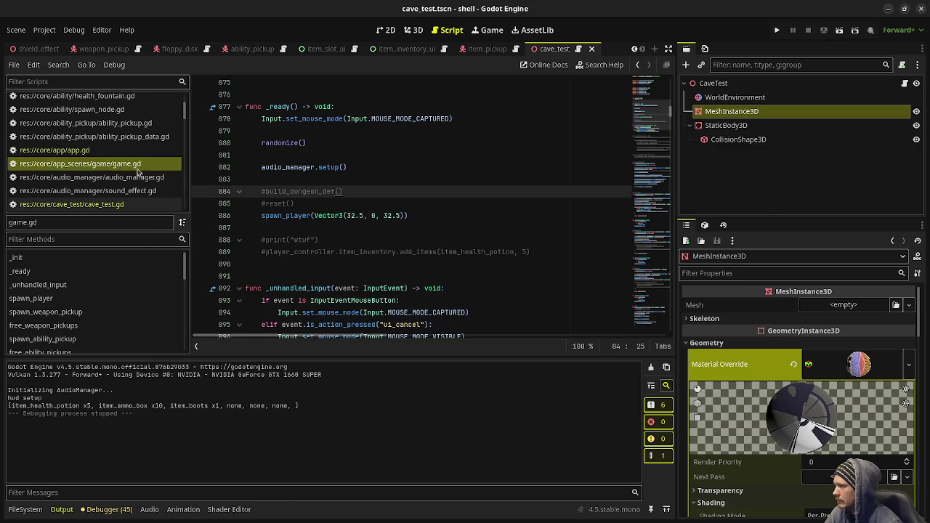
Change the player spawn position to Vector3(7.5, 0, 7.5) and save
left_click(389, 226)
double_click(389, 216)
type("7")
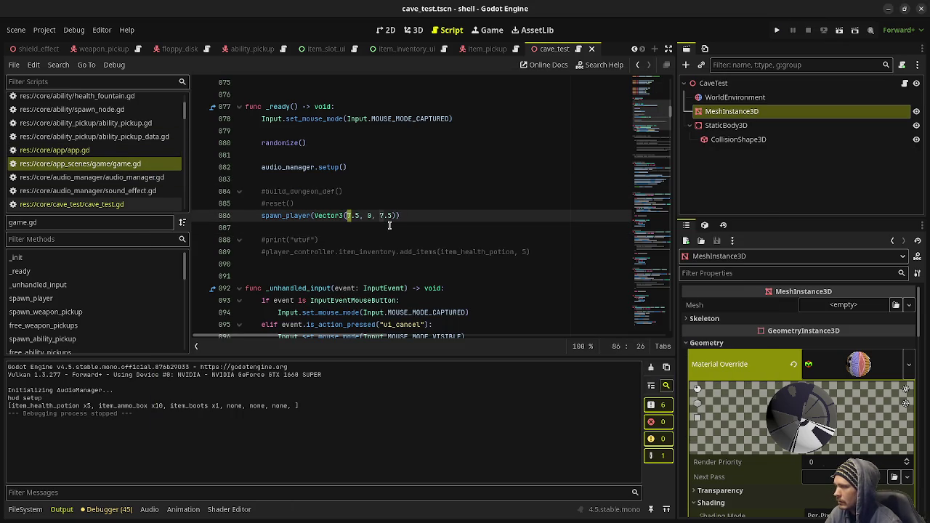
key("ctrl+s")
Comment out the random walker code in cave_test_map.gd and save
left_click(109, 205)
scroll(329, 212, "down", 5)
scroll(329, 211, "up", 2)
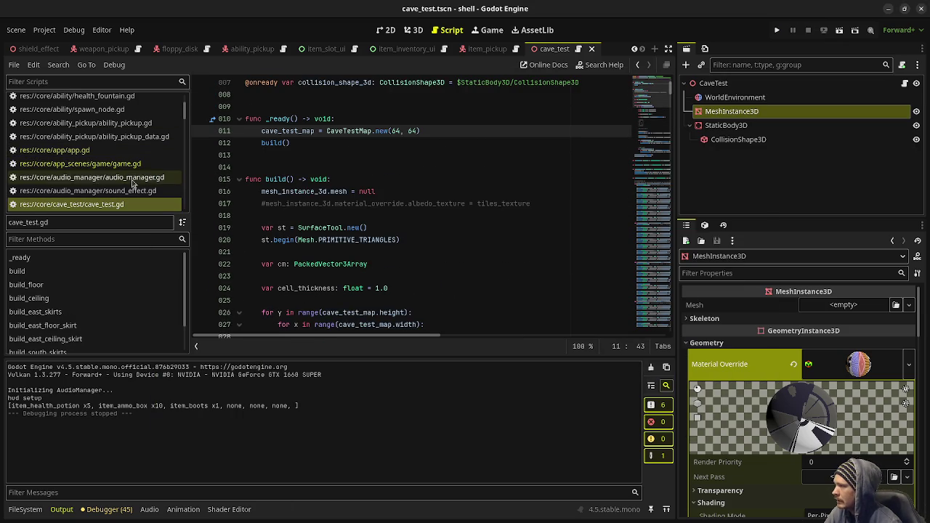
scroll(94, 174, "down", 2)
left_click(80, 173)
scroll(292, 199, "down", 2)
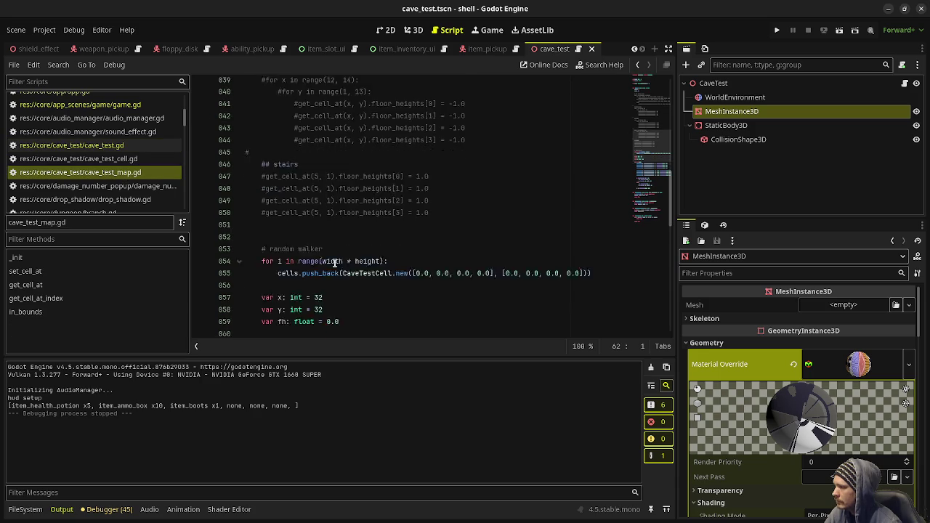
mouse_move(260, 215)
left_mouse_down()
mouse_move(263, 228)
mouse_move(371, 263)
mouse_move(317, 264)
mouse_move(393, 263)
left_mouse_up()
key("ctrl+k")
key("ctrl+s")
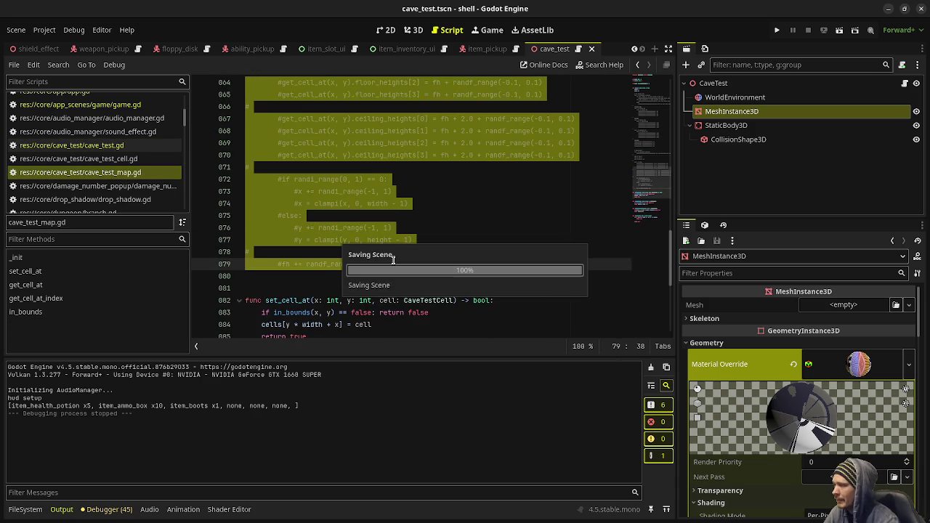
Uncomment the hand-designed room code, save, and test-run the game
scroll(385, 203, "up", 8)
mouse_move(427, 203)
left_mouse_down()
mouse_move(299, 160)
mouse_move(291, 95)
mouse_move(280, 175)
mouse_move(256, 200)
mouse_move(261, 216)
left_mouse_up()
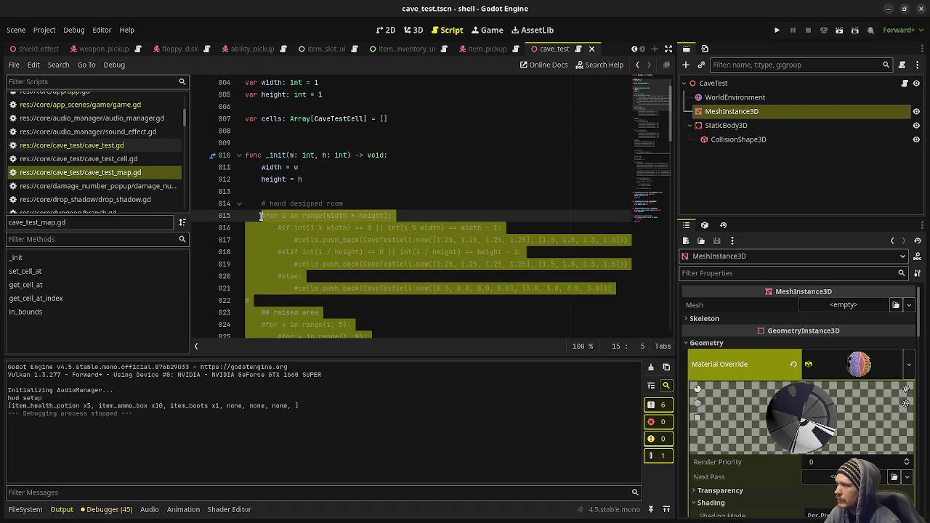
key("ctrl+k")
key("ctrl+s")
left_click(327, 203)
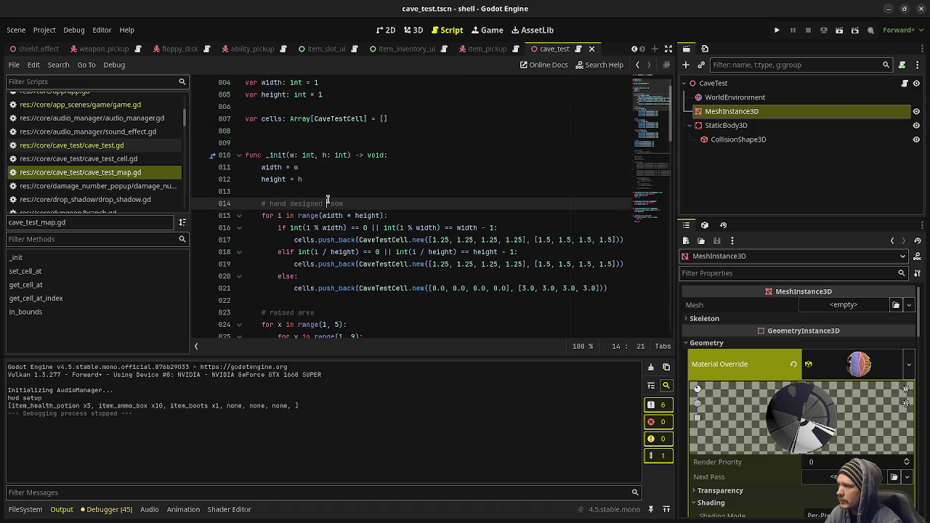
key("F5")
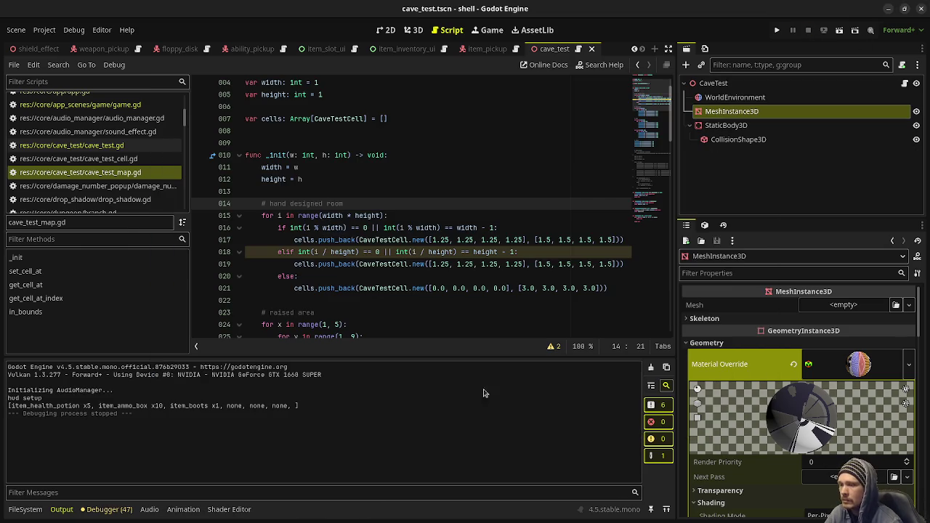
left_click(808, 29)
Put tiles.png back as the cave mesh's Material Override and save the scene
left_click(38, 509)
scroll(153, 466, "down", 5)
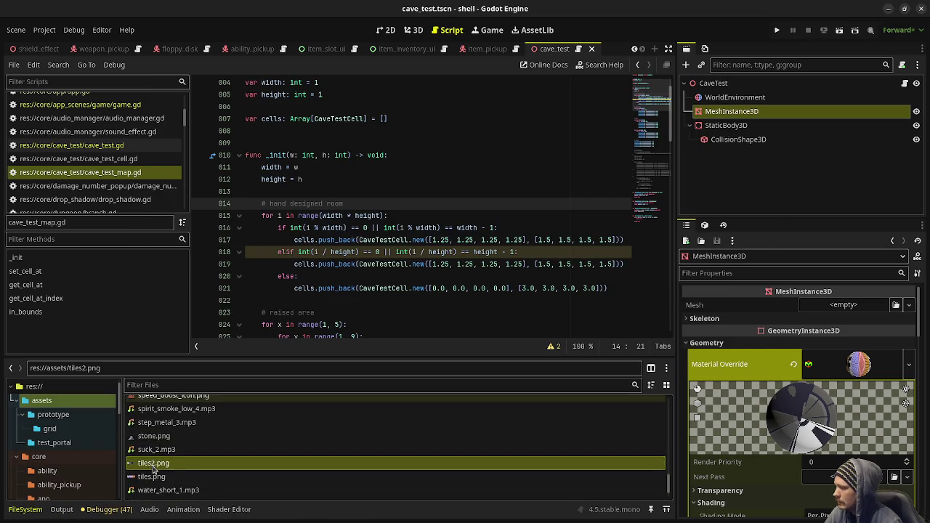
mouse_move(151, 451)
left_mouse_down()
mouse_move(243, 461)
mouse_move(851, 364)
mouse_move(881, 369)
left_mouse_up()
key("ctrl+s")
scroll(90, 47, "up", 3)
Toggle the player's OmniLight3D visibility in player_controller and save that scene
left_click(157, 48)
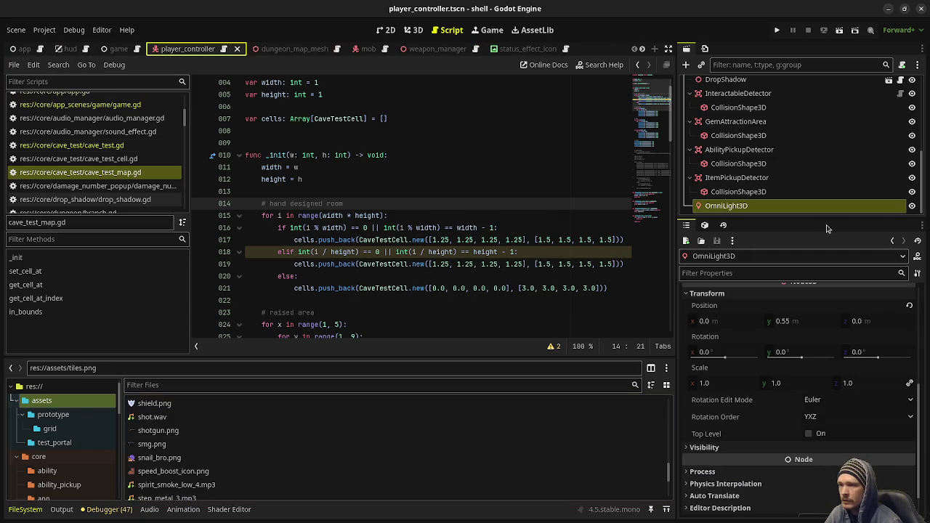
left_click(912, 206)
key("ctrl+s")
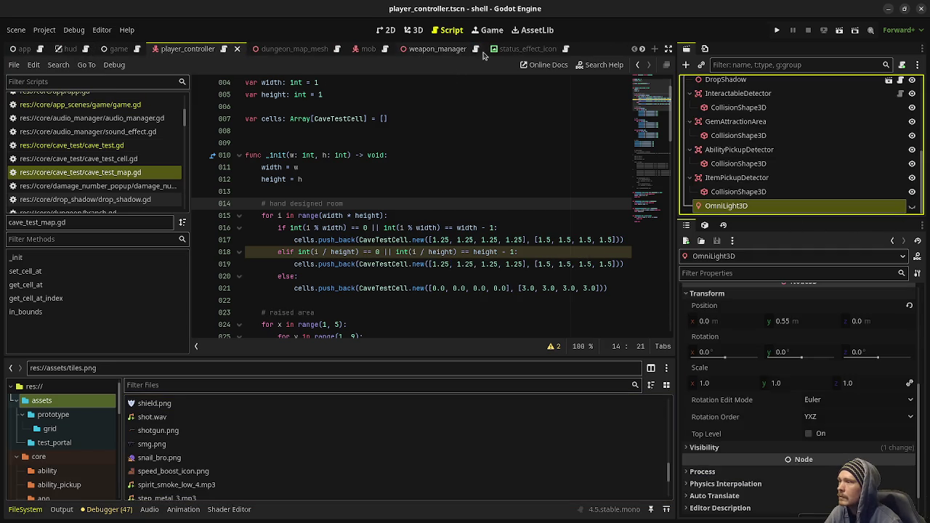
scroll(482, 52, "down", 5)
scroll(481, 52, "down", 3)
left_click(547, 48)
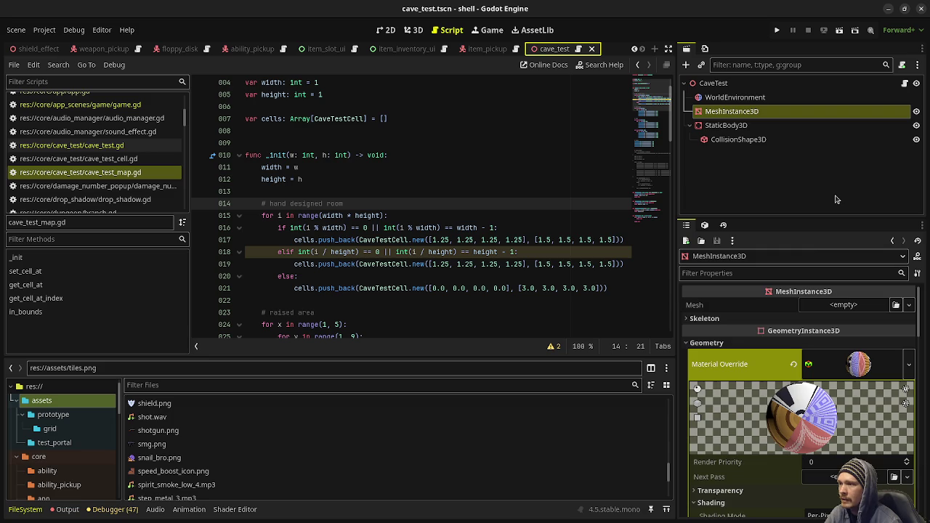
Disable the WorldEnvironment fog and set ambient light to a mid-grey Color, then save
left_click(776, 97)
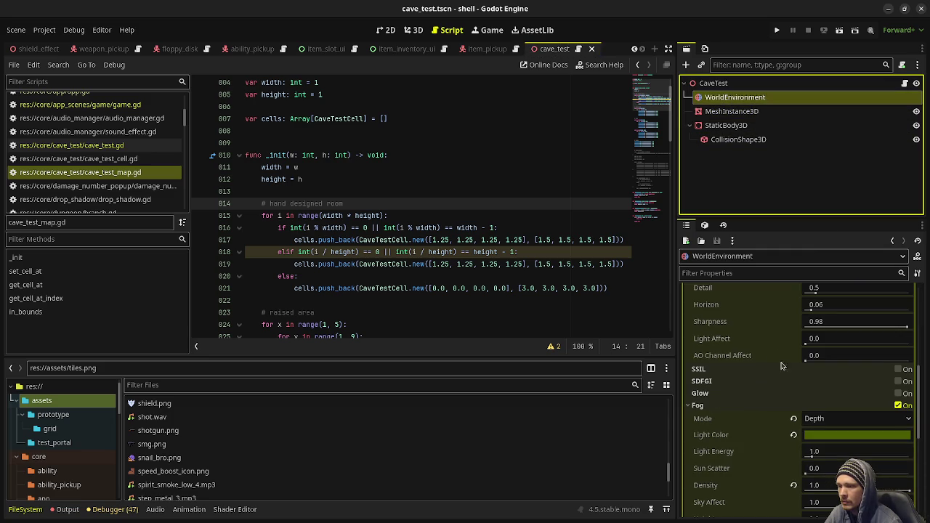
left_click(900, 406)
scroll(851, 369, "up", 5)
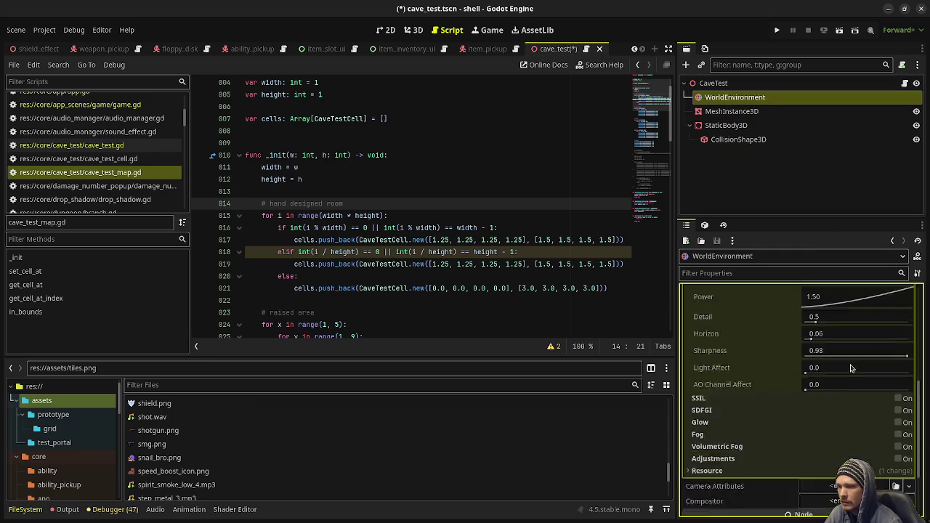
left_click(814, 340)
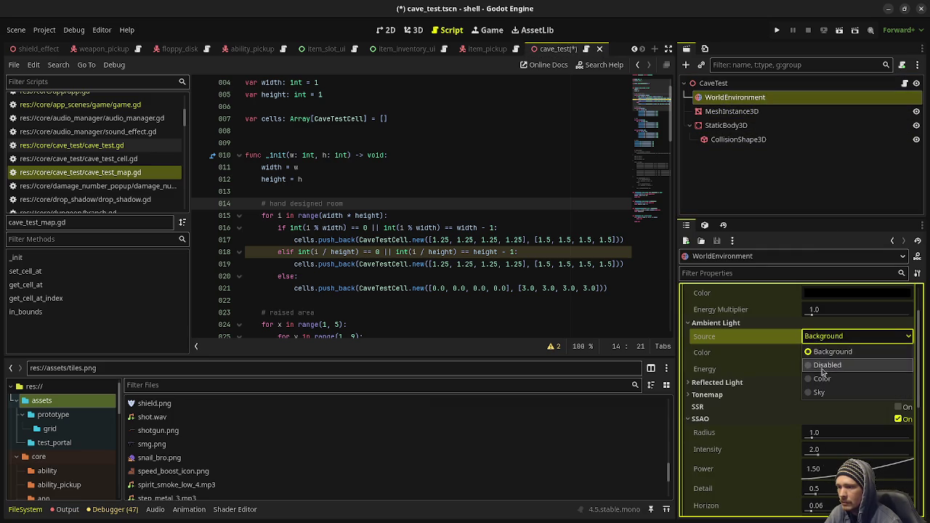
left_click(824, 377)
left_click(858, 352)
left_click_drag(918, 163, 921, 111)
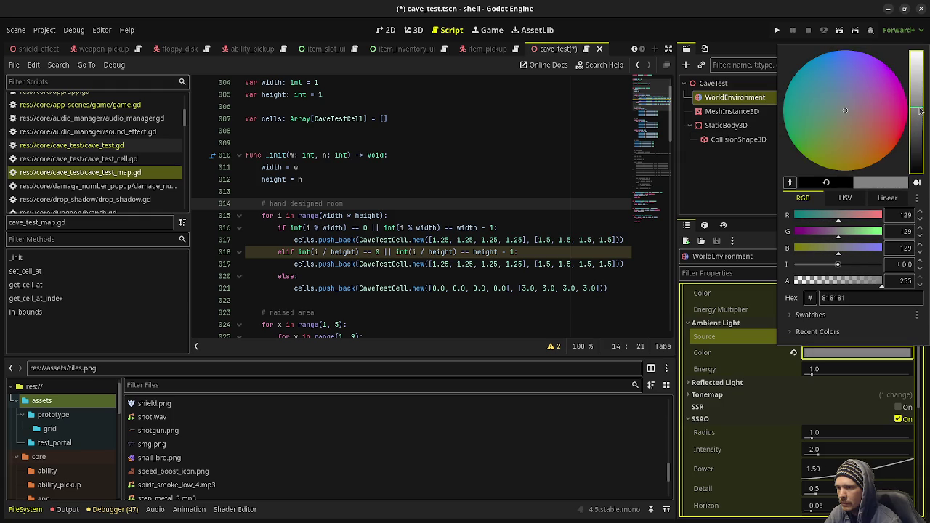
left_click(589, 40)
key("ctrl+s")
Playtest the brighter cave, then bring up game.gd and cave_test.gd
key("F5")
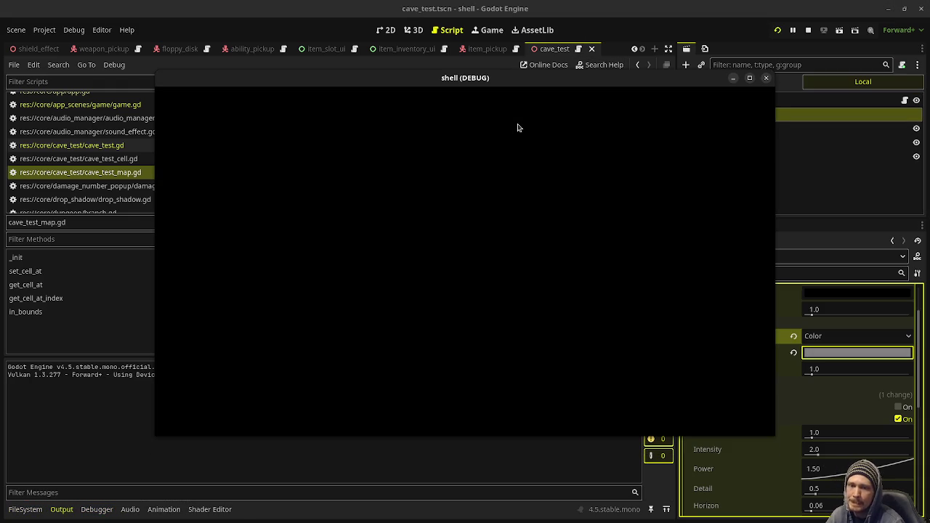
key("w")
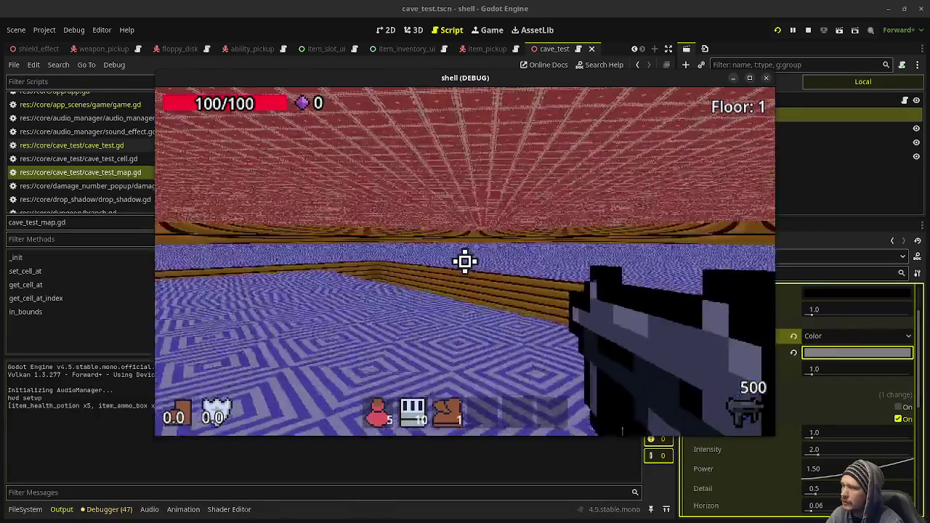
key("F8")
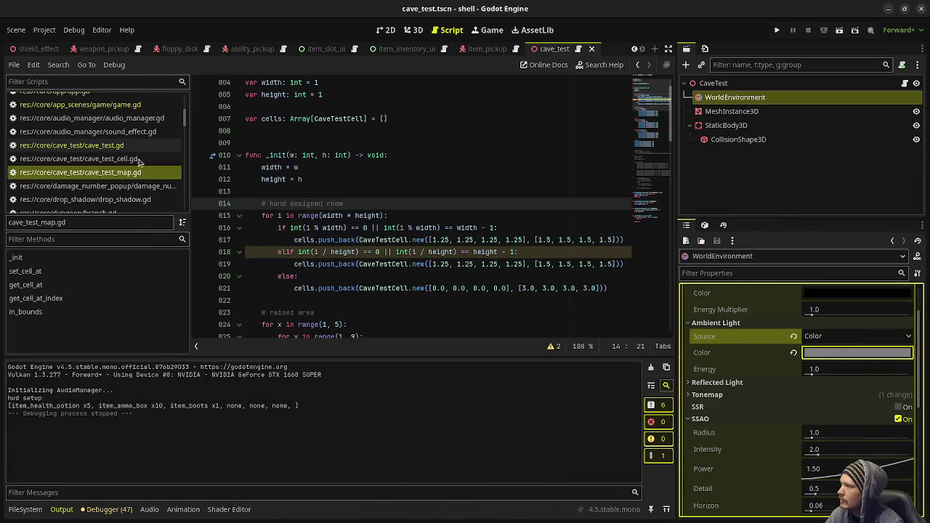
left_click(80, 104)
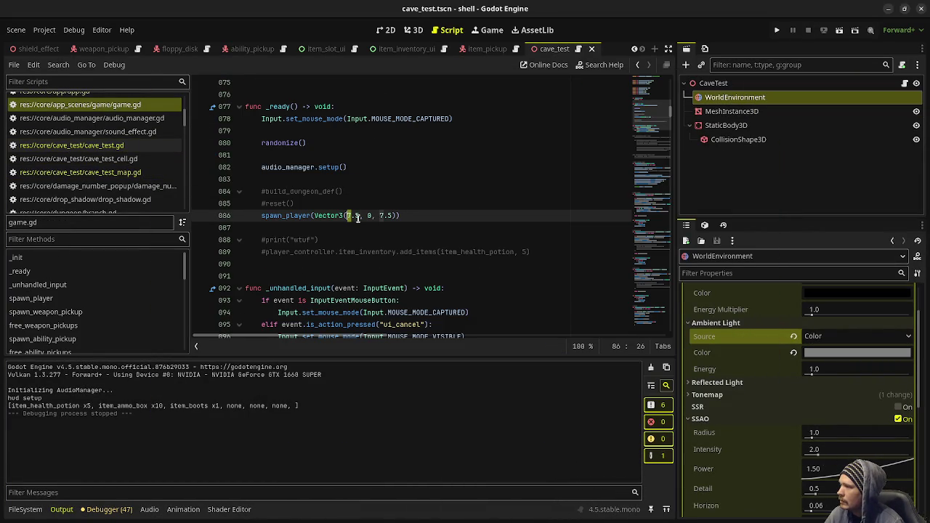
left_click(79, 146)
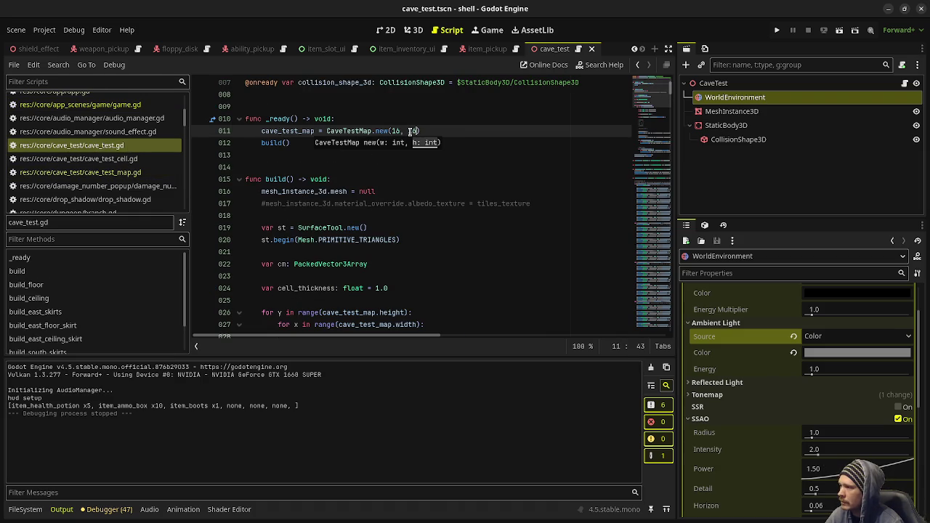
Save the CaveTestMap.new(16, 16) change, walk the room in game, and stop the run
key("ctrl+s")
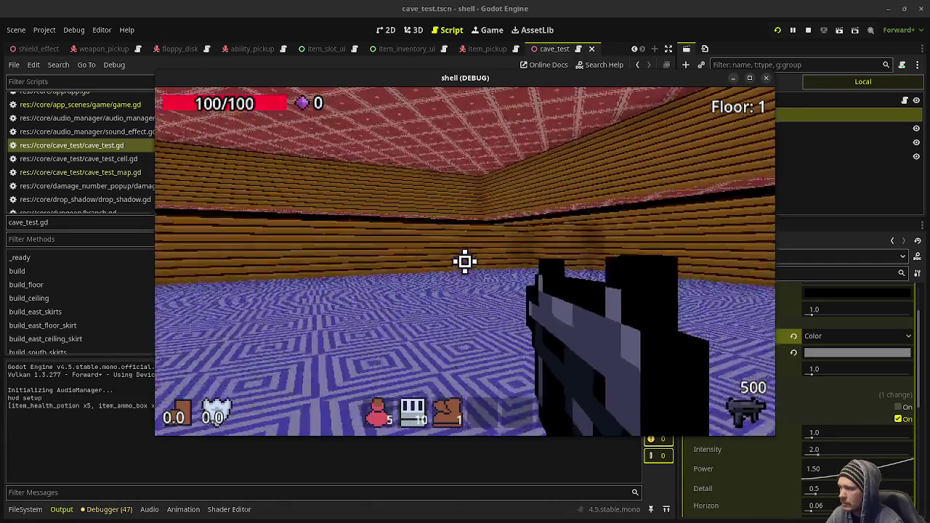
key("w")
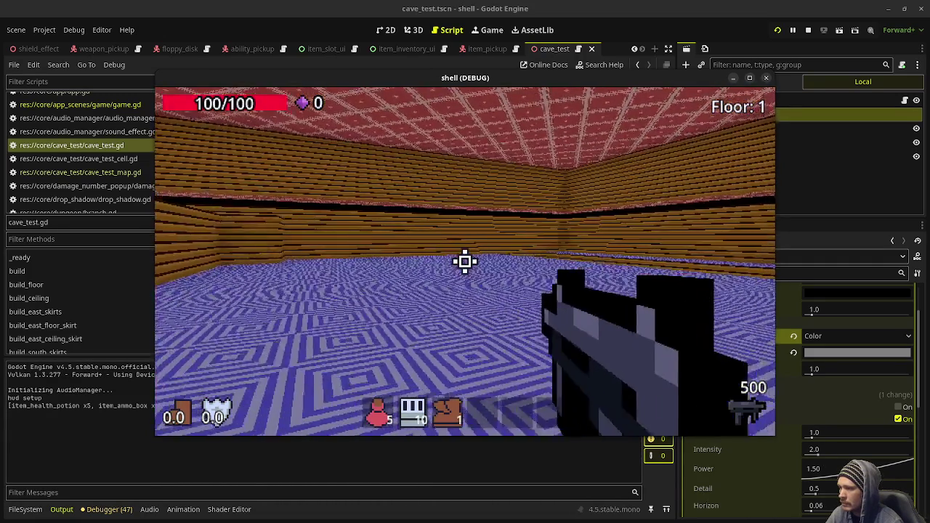
key("F8")
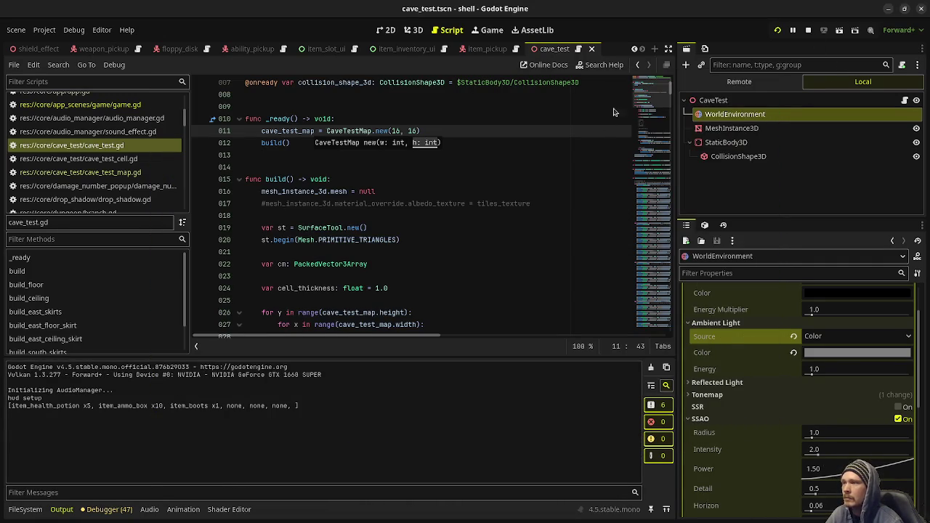
left_click(486, 188)
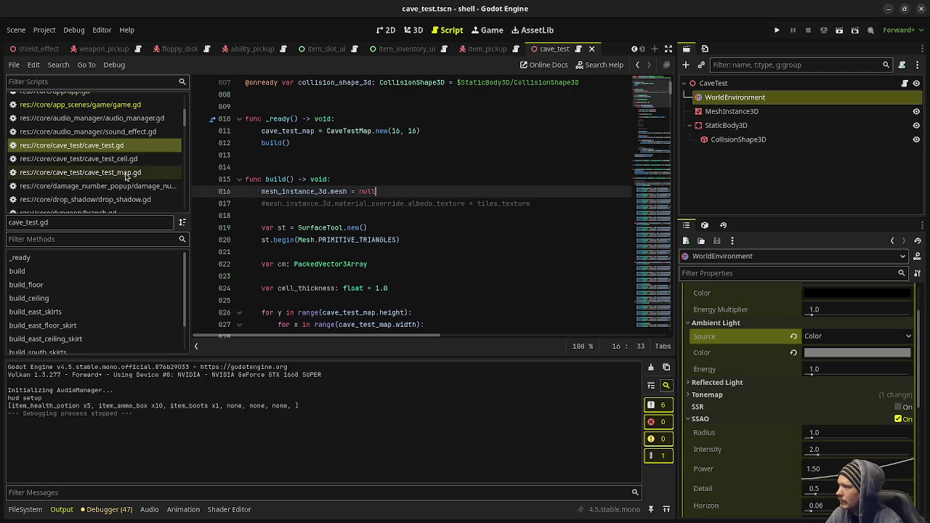
Bring up cave_test_map.gd scrolled to the stairs code for cell (5, 1)
left_click(80, 104)
left_click(413, 208)
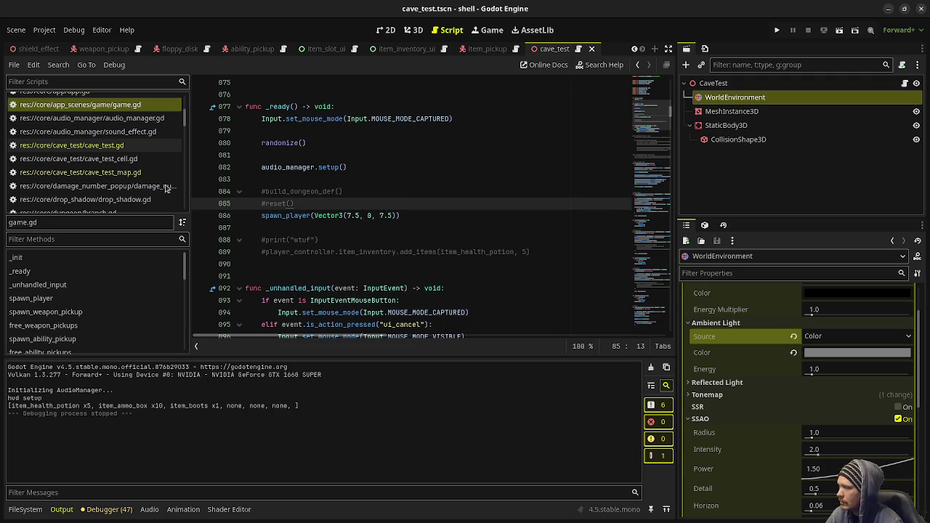
left_click(80, 172)
left_click(356, 191)
scroll(357, 191, "down", 3)
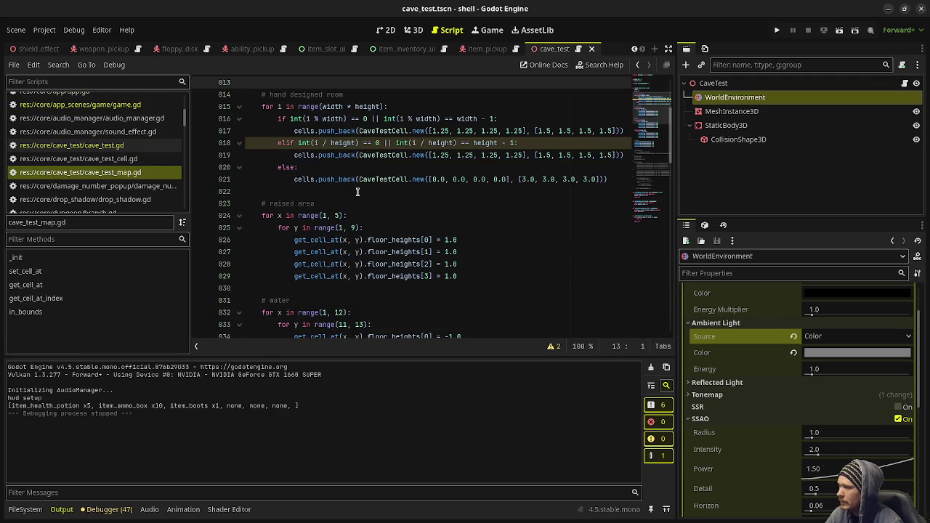
scroll(445, 269, "down", 7)
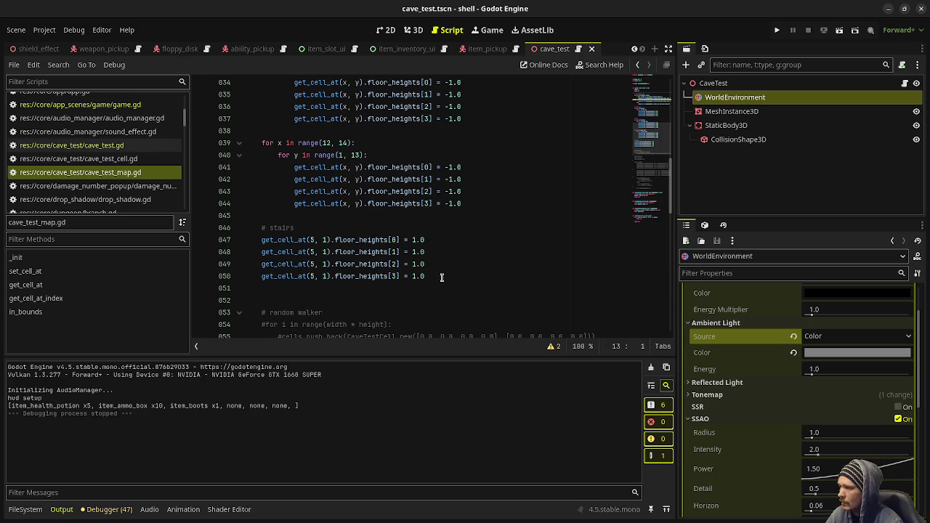
left_click(441, 278)
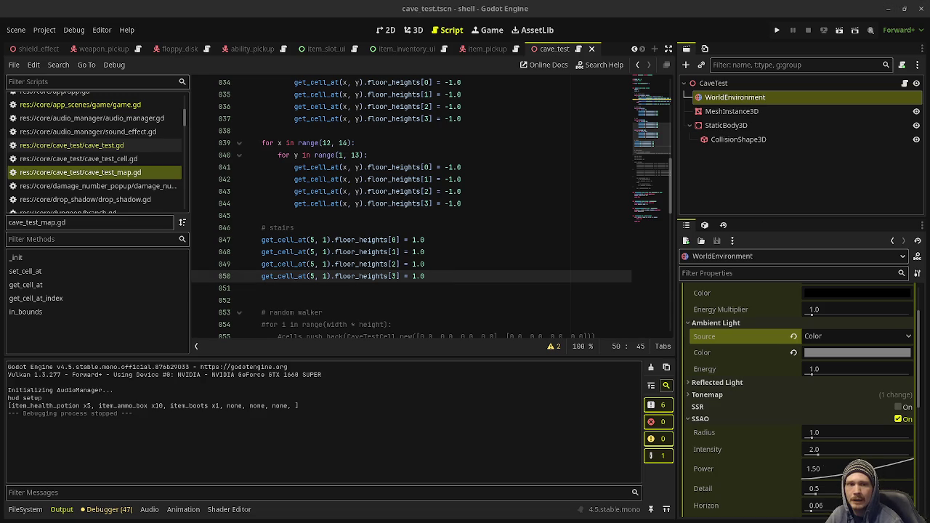
Check the level layout sketch in Aseprite, then select the stairs floor height lines
key("alt+Tab")
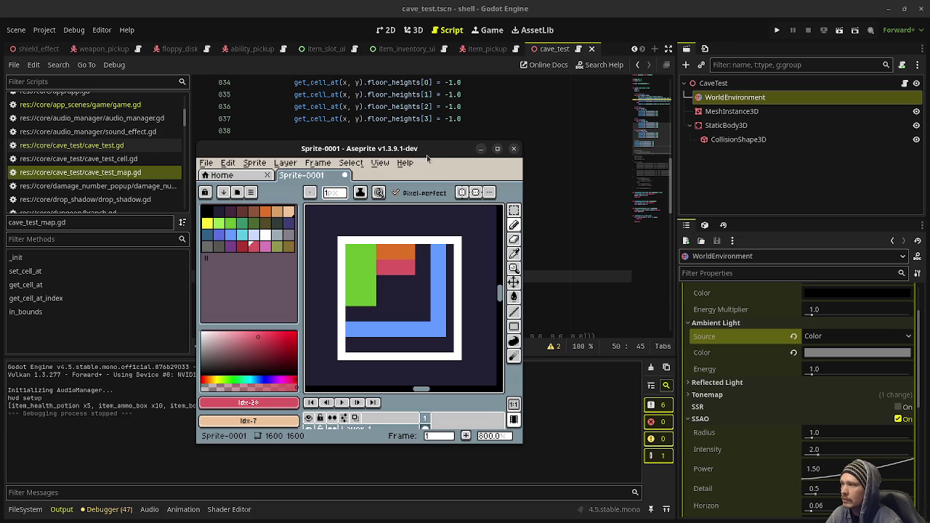
left_click(480, 148)
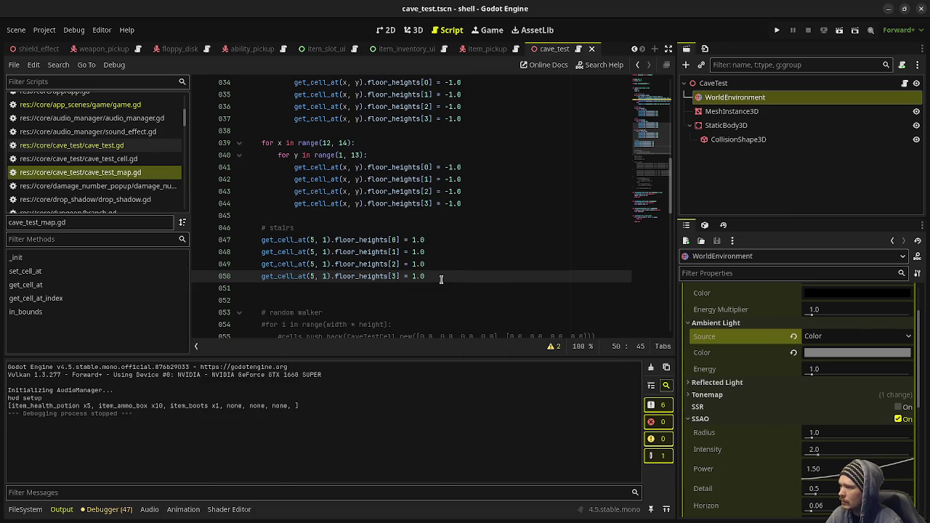
left_click_drag(452, 276, 261, 240)
key("ctrl+c")
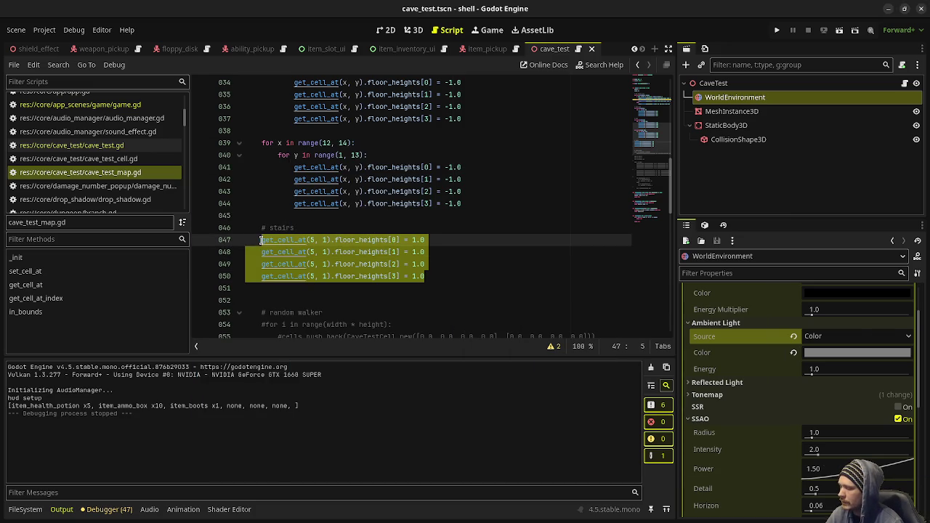
Paste a copy of the four stairs lines and change their cell to (5, 2)
left_click(458, 276)
key("Return")
key("Return")
key("ctrl+v")
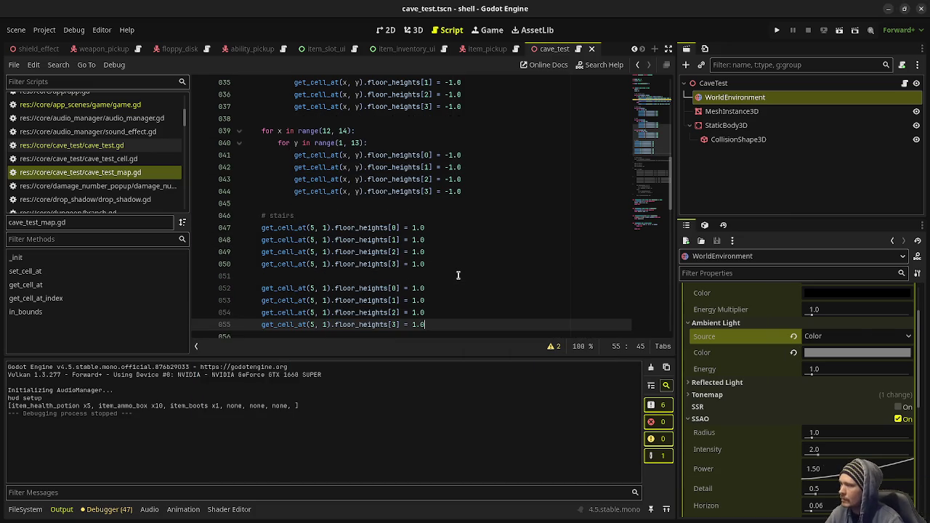
left_click(325, 288)
key("BackSpace")
type("2")
key("Down")
key("BackSpace")
type("2")
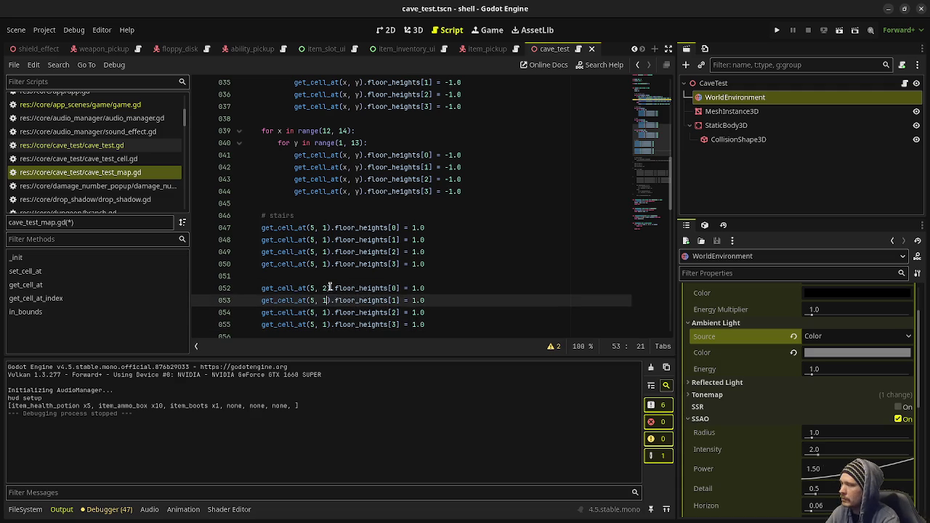
key("Down")
key("BackSpace")
type("2")
key("Down")
key("BackSpace")
type("2")
Save and playtest the new stair cell, then select both stairs blocks
key("ctrl+s")
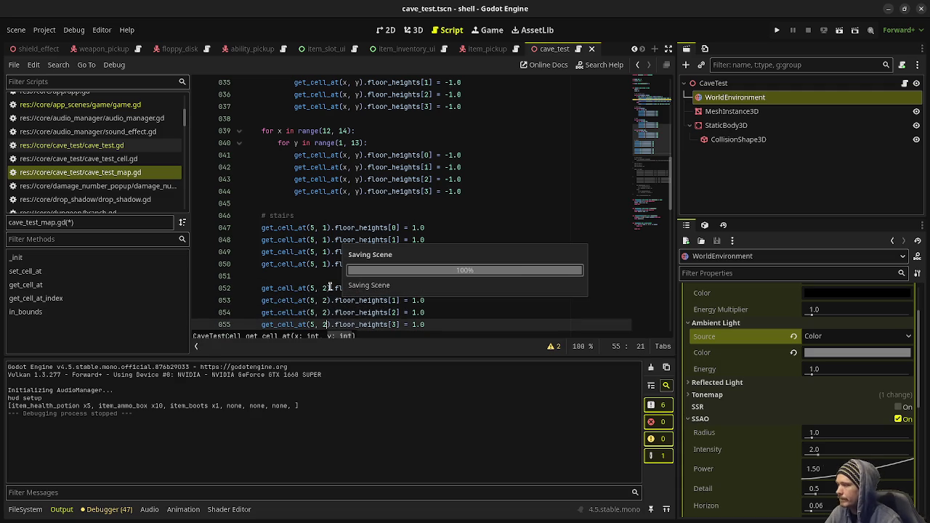
key("F5")
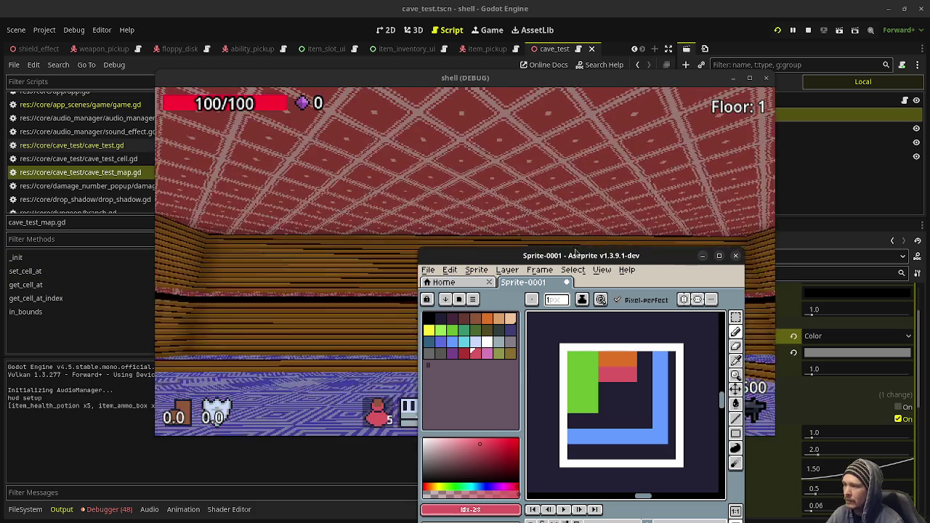
left_click(574, 240)
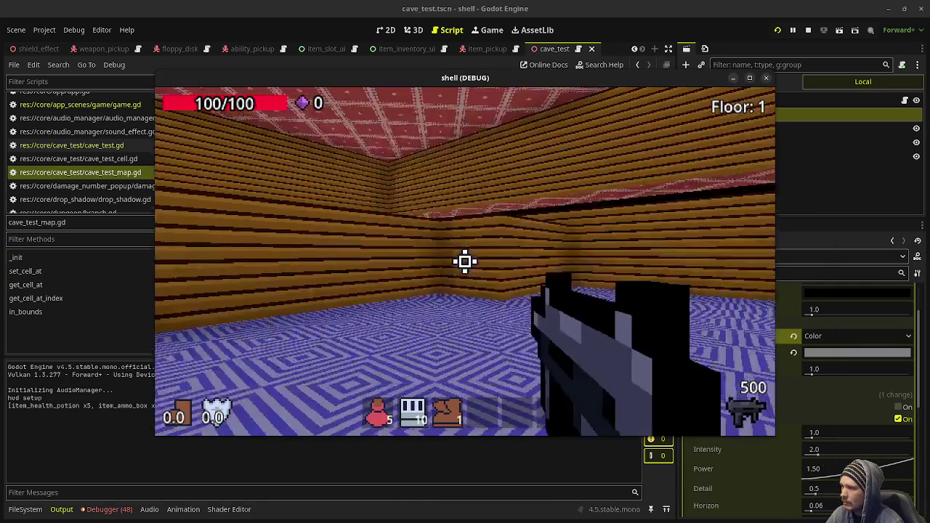
key("Escape")
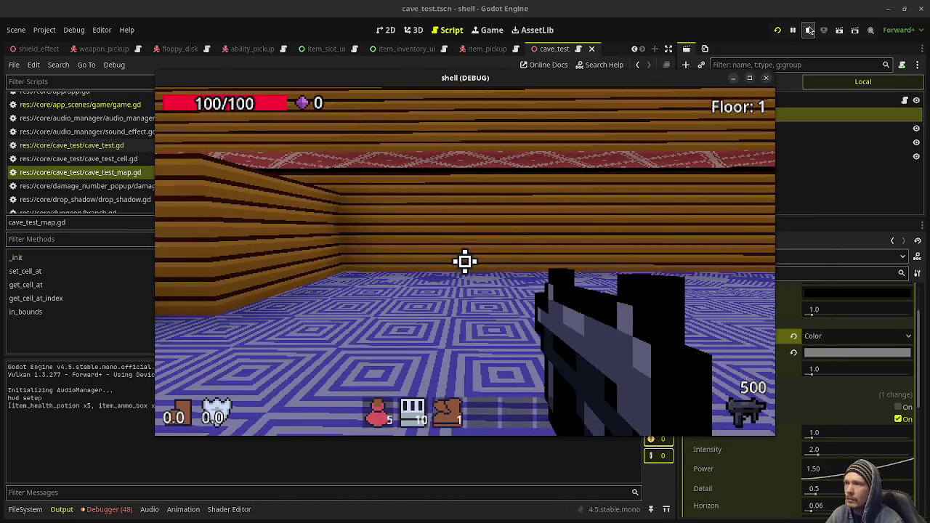
left_click(766, 78)
left_click_drag(430, 325, 259, 227)
key("ctrl+c")
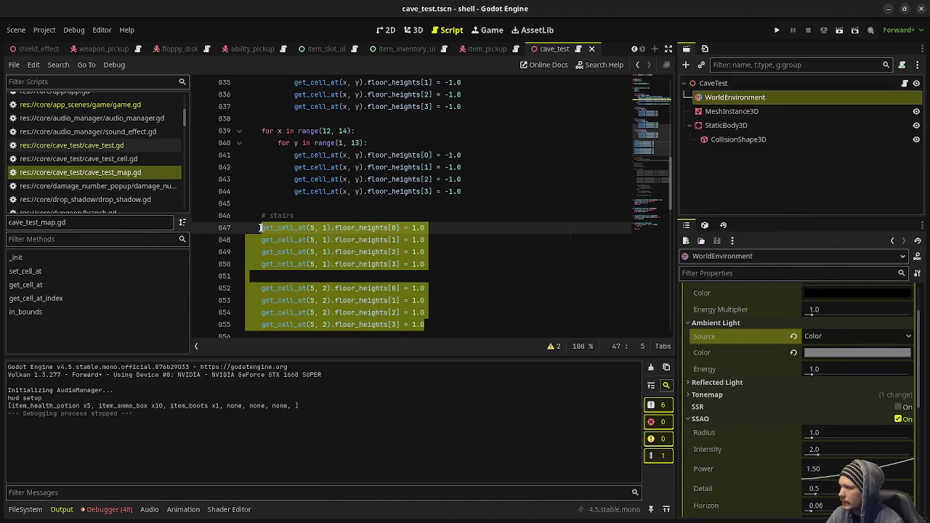
Paste another copy of both stairs blocks and change their x coordinate to 6
scroll(443, 276, "down", 1)
left_click(450, 279)
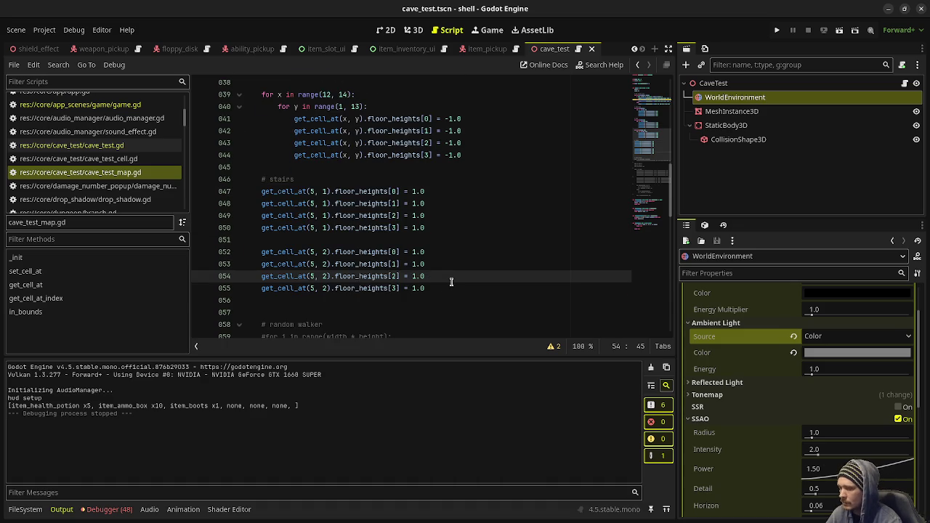
key("Down")
key("Down")
key("Down")
key("ctrl+v")
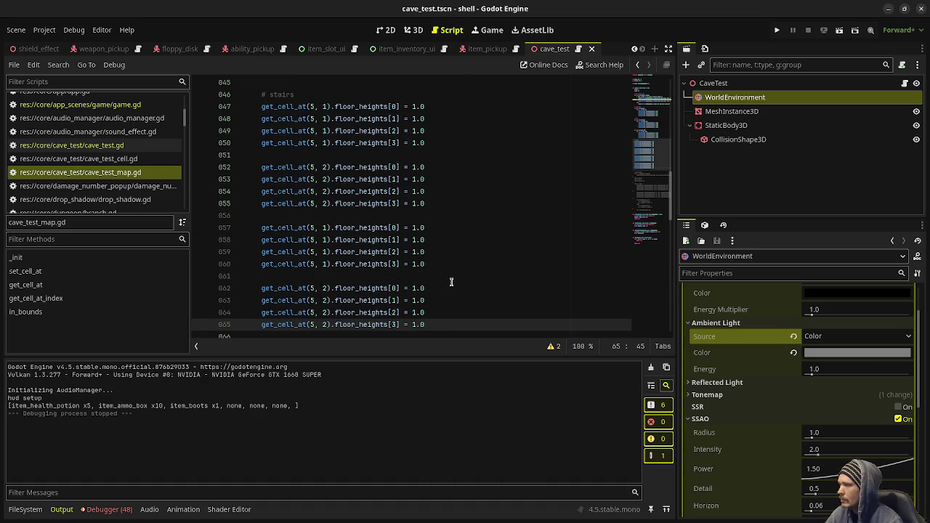
left_click(311, 227)
double_click(311, 227)
type("6")
left_click(311, 240)
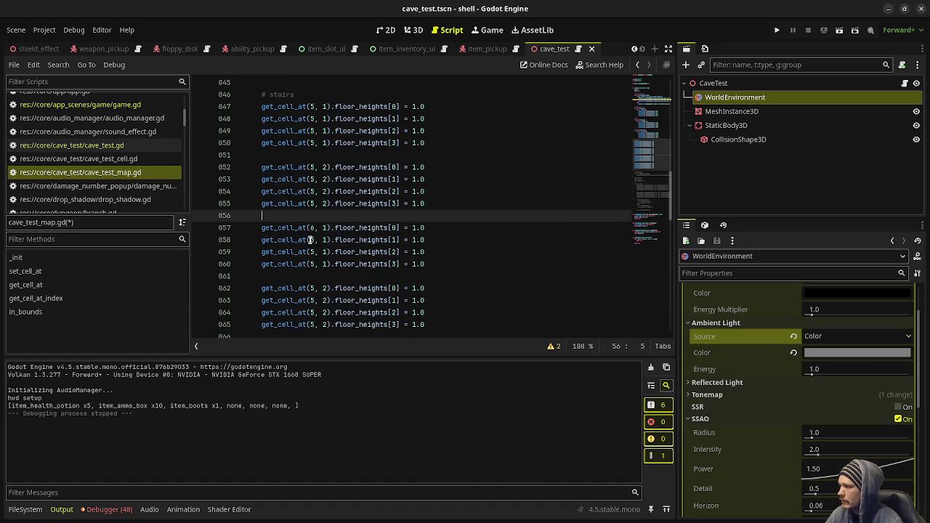
left_click(311, 251, "alt")
left_click(311, 263, "alt")
left_click(311, 288, "alt")
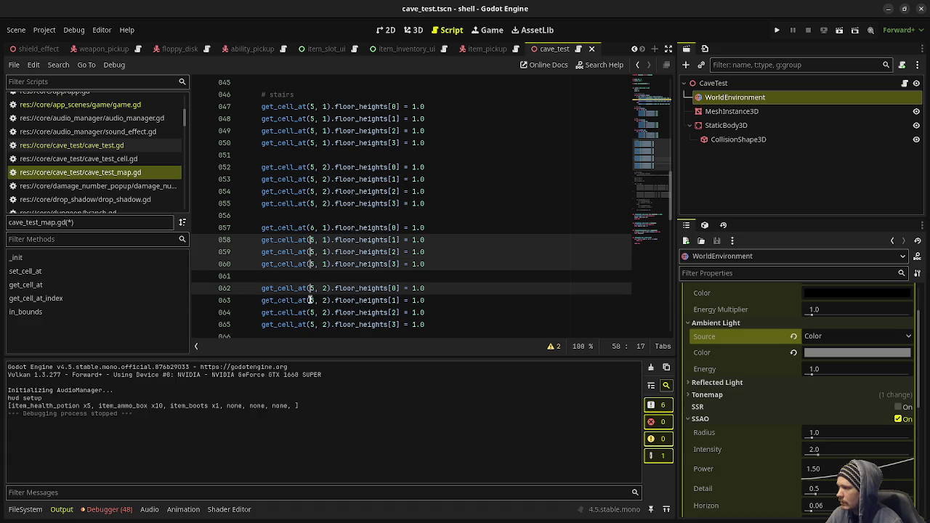
left_click(311, 300, "alt")
left_click(311, 313, "alt")
left_click(311, 324, "alt")
key("shift+Right")
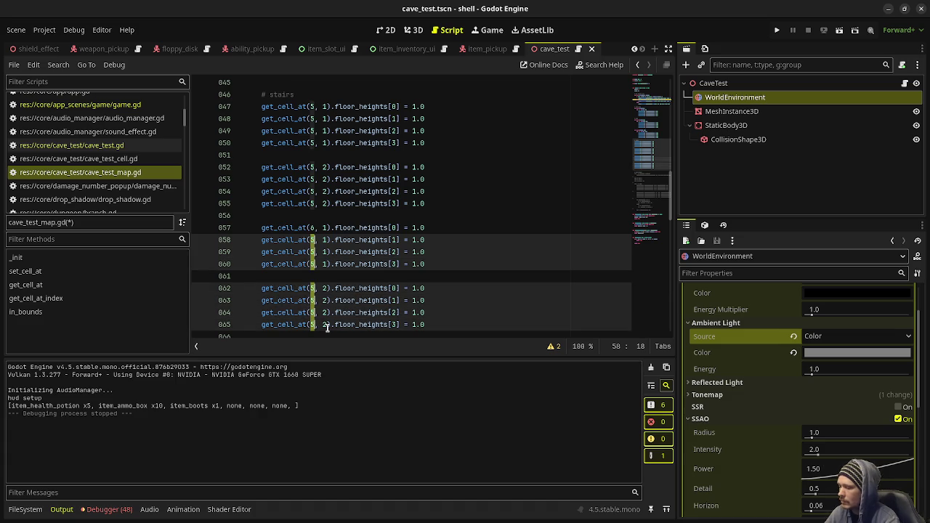
type("6")
left_click(368, 298)
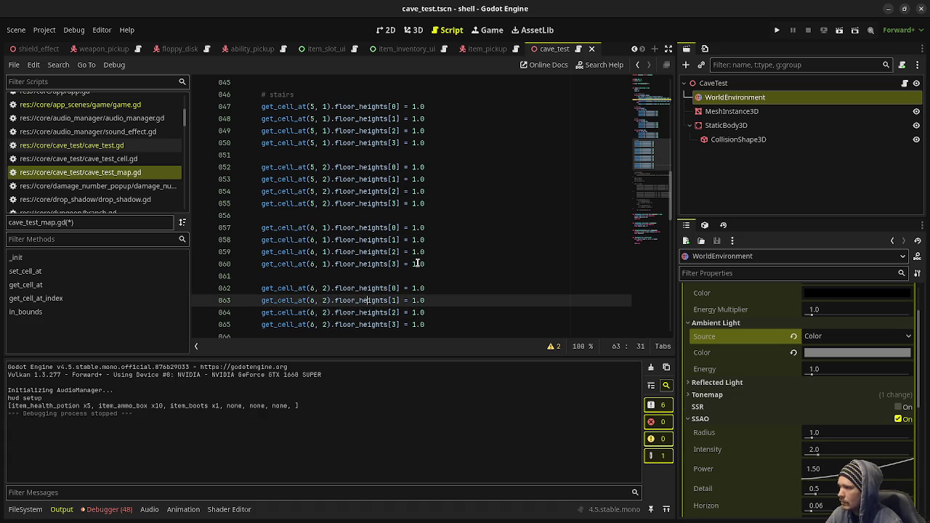
Set the floor heights of cells (6, 1) and (6, 2) to 0.8 and save
double_click(424, 228)
left_click(413, 228)
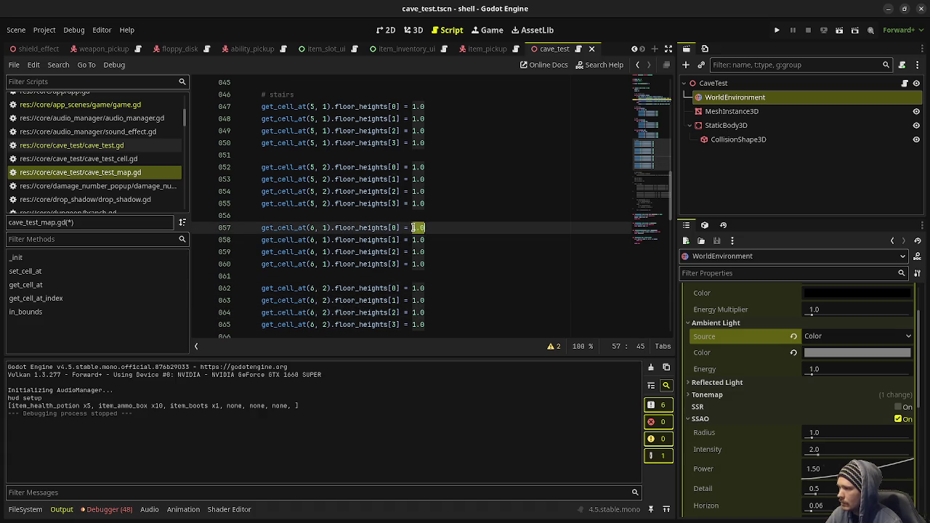
left_click(413, 240, "alt")
left_click(411, 253, "alt")
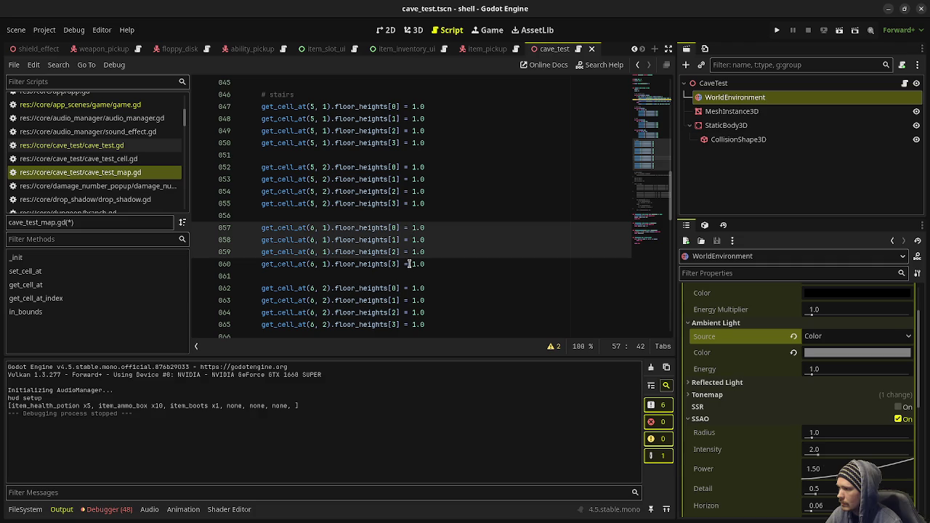
left_click(411, 263, "alt")
left_click(412, 287, "alt")
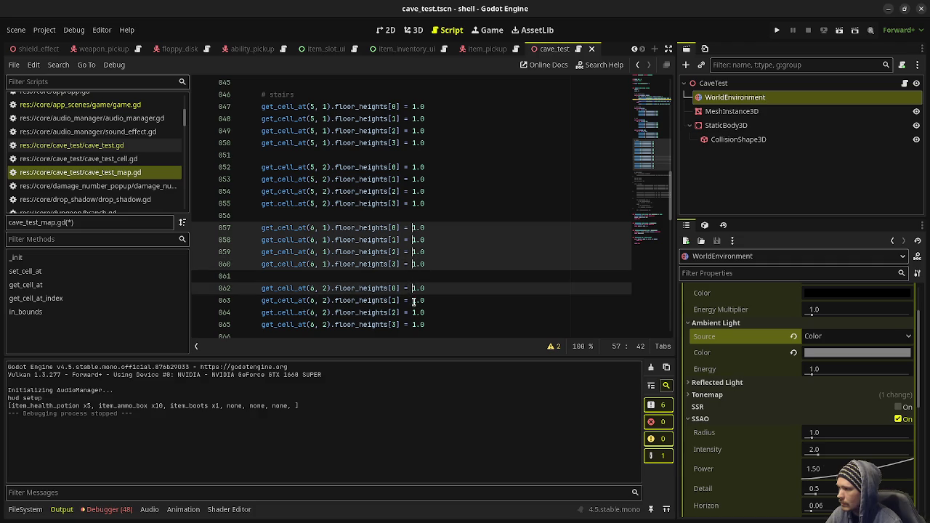
left_click(412, 300, "alt")
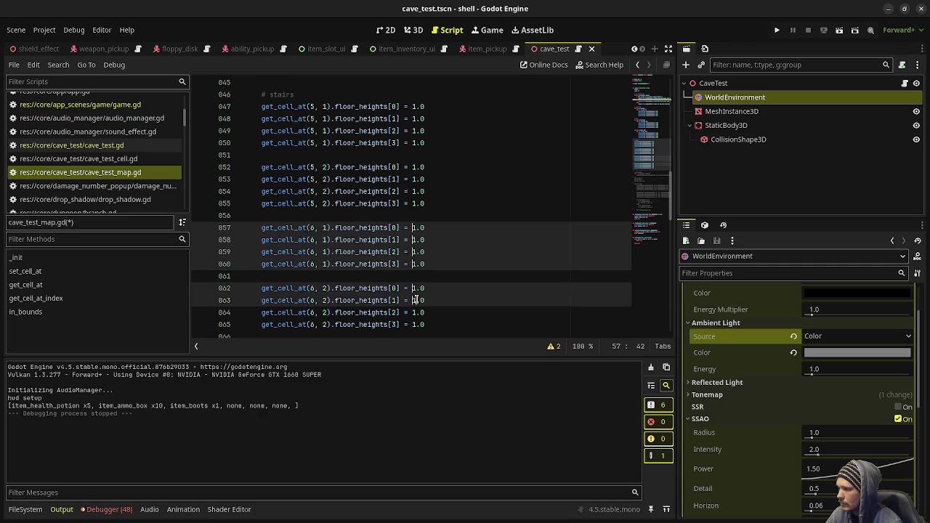
left_click(412, 313, "alt")
left_click(412, 324, "alt")
key("shift+Right")
key("shift+Right")
key("shift+Right")
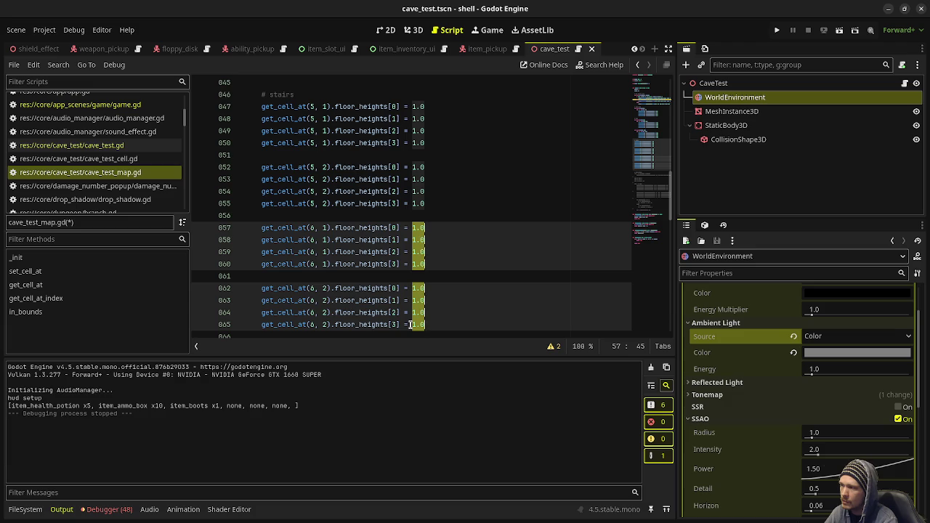
type("0.8")
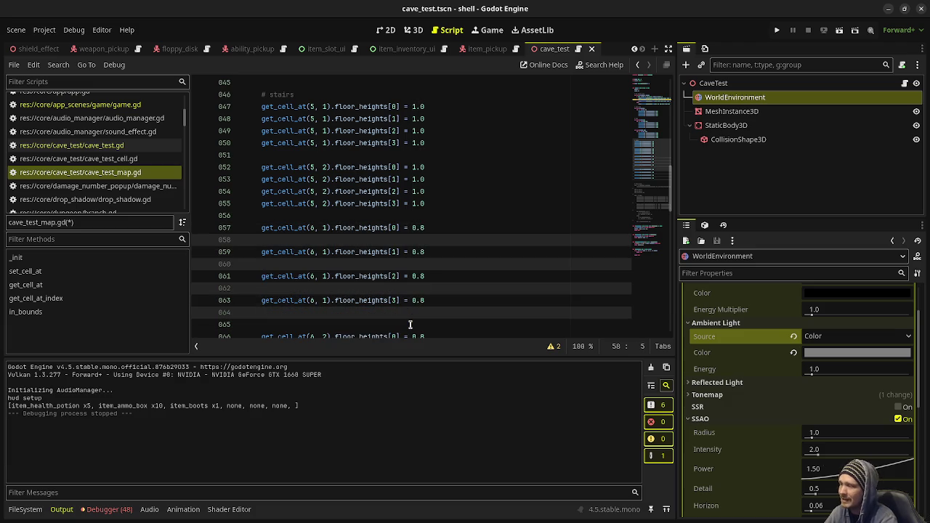
key("ctrl+s")
Duplicate the 0.8 stairs block below itself
left_click_drag(445, 323, 263, 239)
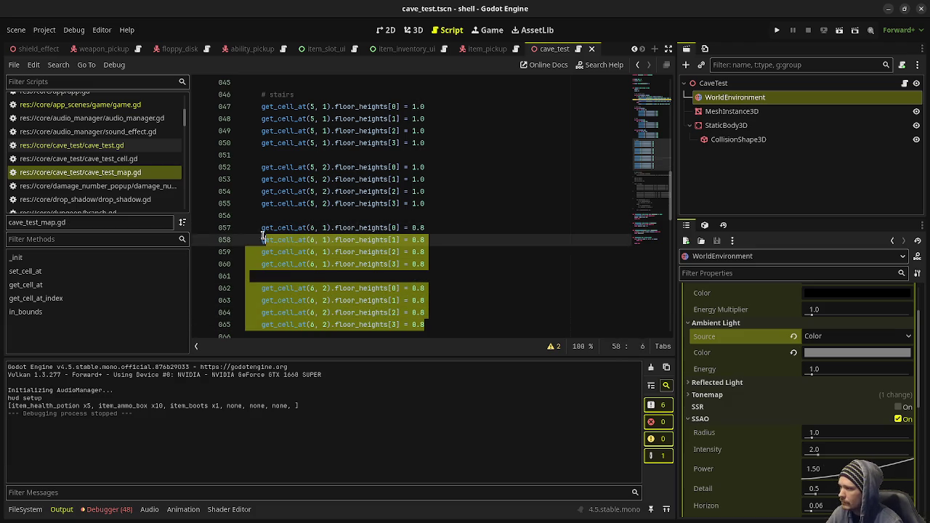
left_click(436, 291)
left_click(455, 329)
key("ctrl+v")
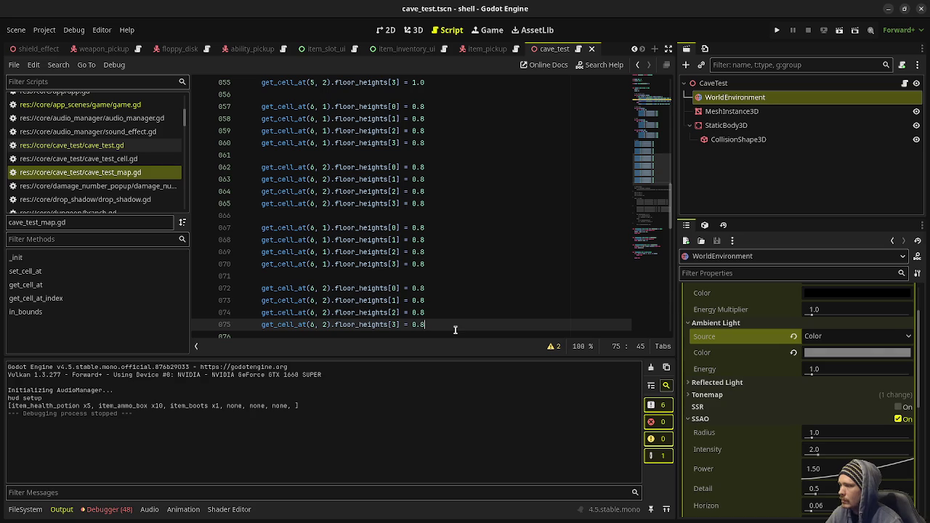
Change the copied block's eight floor heights from 0.8 to 0.6 on lines 67–75
left_click(412, 227)
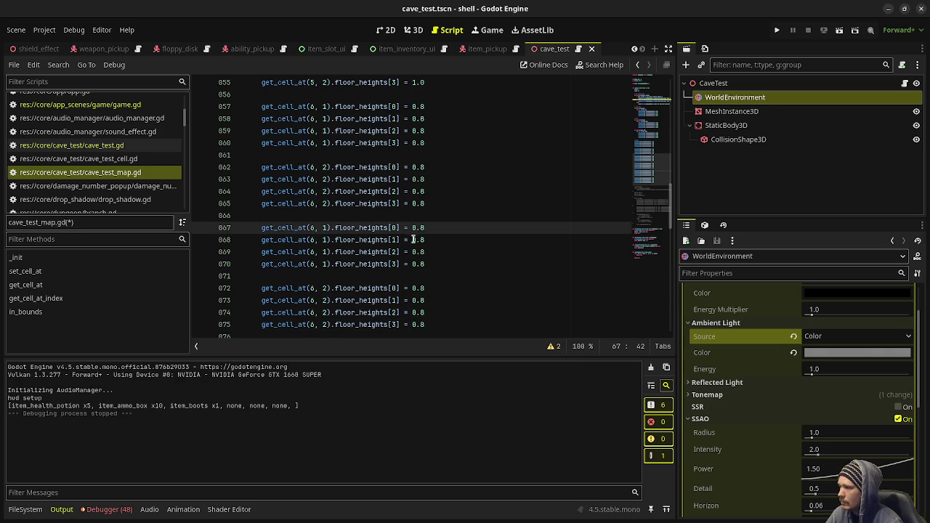
left_click(412, 240, "alt")
left_click(412, 251, "alt")
left_click(411, 264, "alt")
left_click(412, 288, "alt")
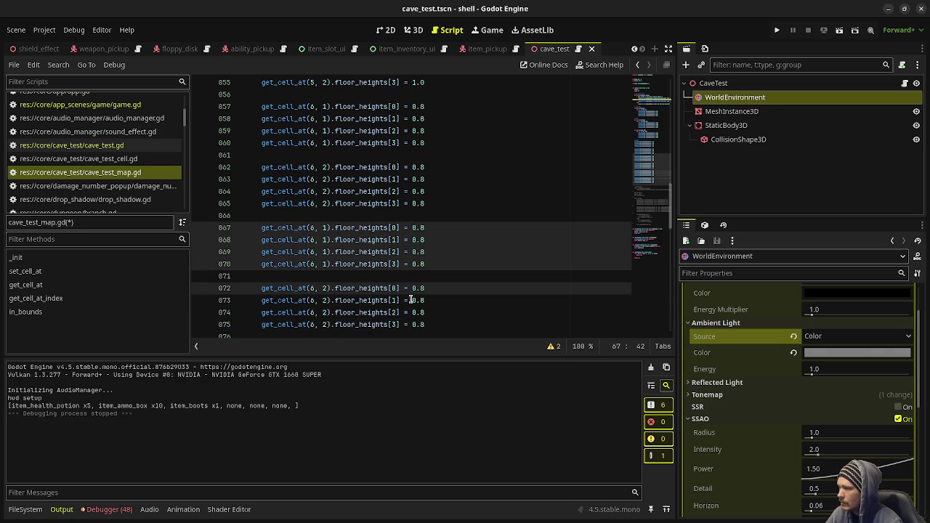
left_click(412, 300, "alt")
left_click(412, 313, "alt")
left_click(412, 324, "alt")
key("shift+Right")
key("shift+Right")
key("shift+Right")
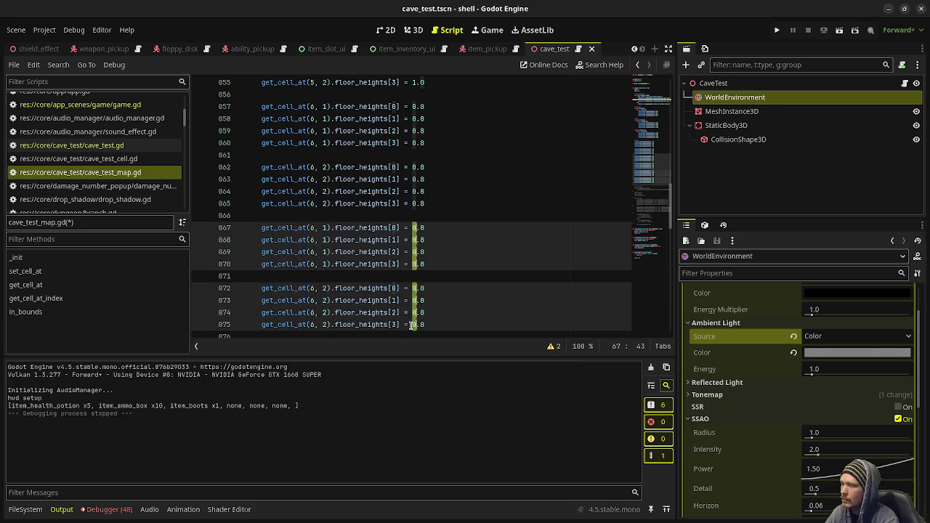
type("0.6")
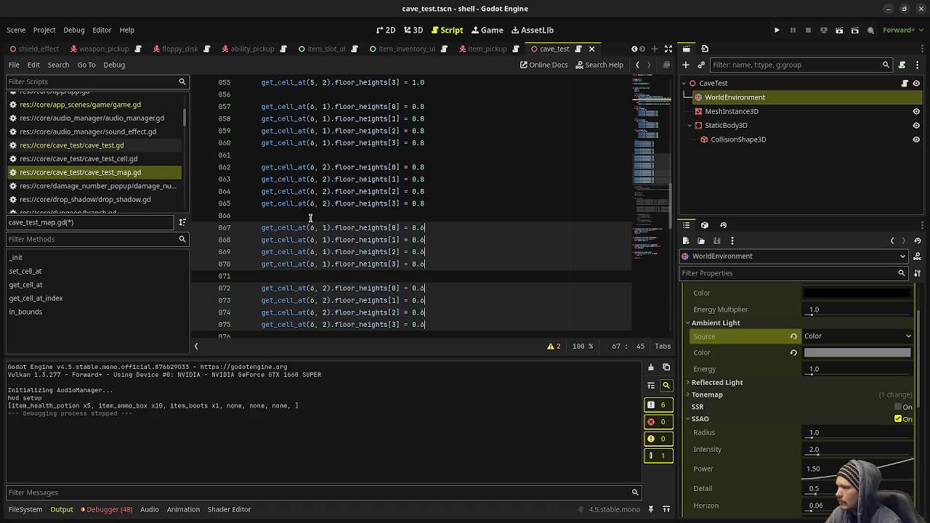
Move the block's cells from column 6 to column 7 and save the script
left_click(310, 228)
left_click(310, 240, "alt")
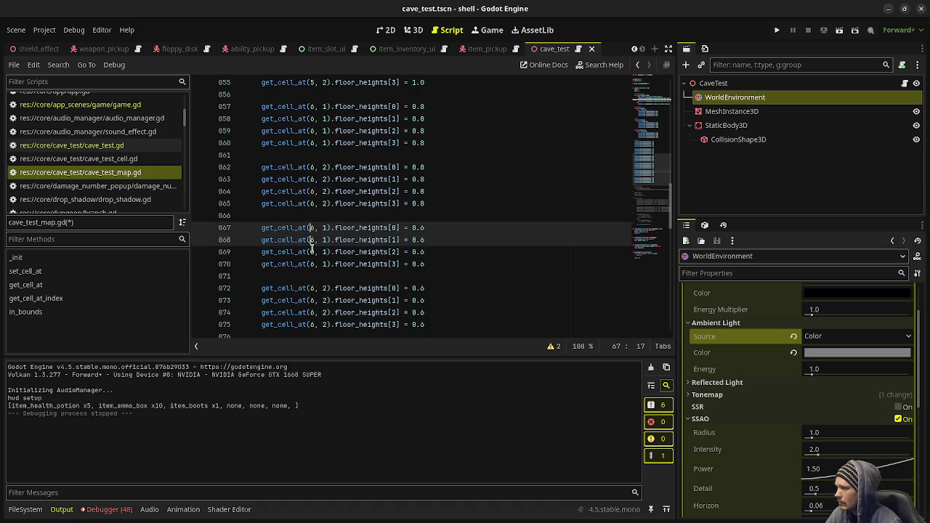
left_click(311, 251, "alt")
left_click(310, 264, "alt")
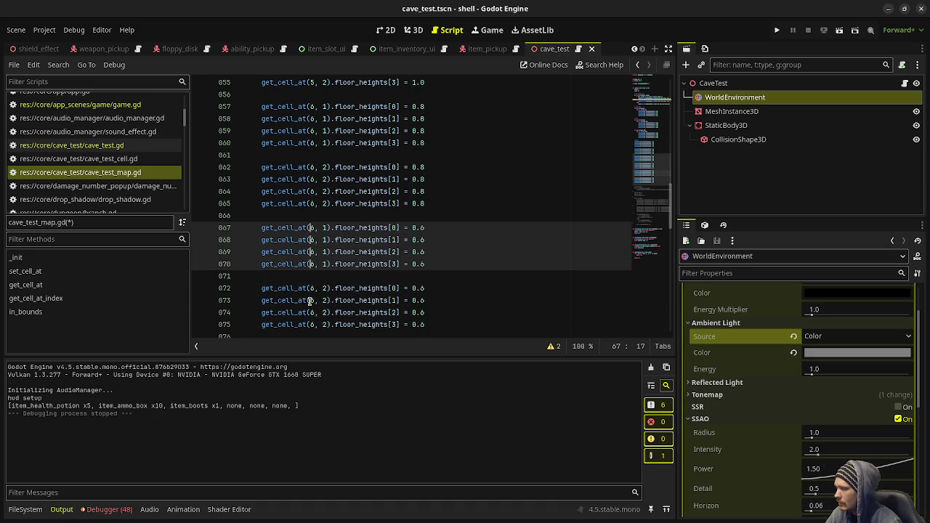
left_click(310, 288, "alt")
left_click(311, 300, "alt")
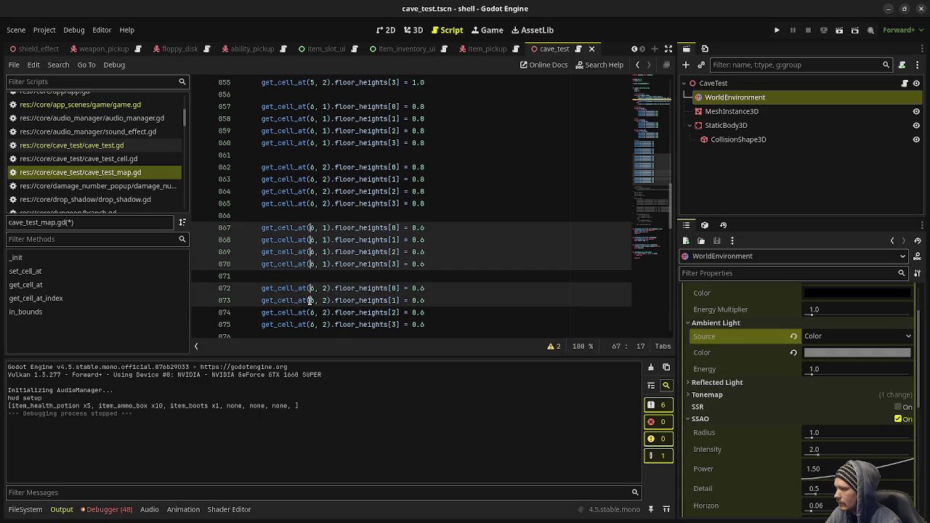
left_click(310, 312, "alt")
left_click(310, 325, "alt")
key("Delete")
type("7")
left_click(455, 276)
key("ctrl+s")
Duplicate the column 7 step block below itself, separated by a blank line
mouse_move(437, 324)
left_mouse_down()
mouse_move(251, 258)
mouse_move(262, 227)
left_mouse_up()
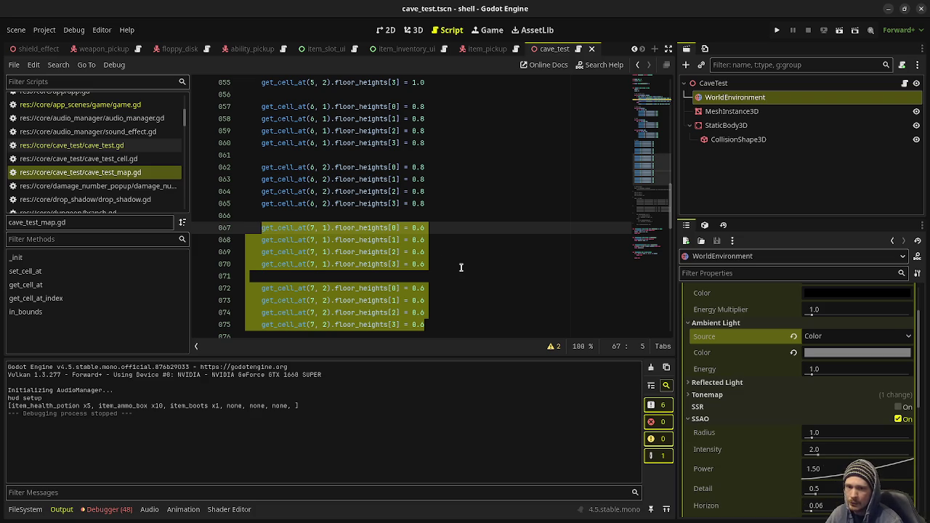
left_click(444, 322)
left_click_drag(444, 323, 262, 228)
scroll(428, 298, "down", 1)
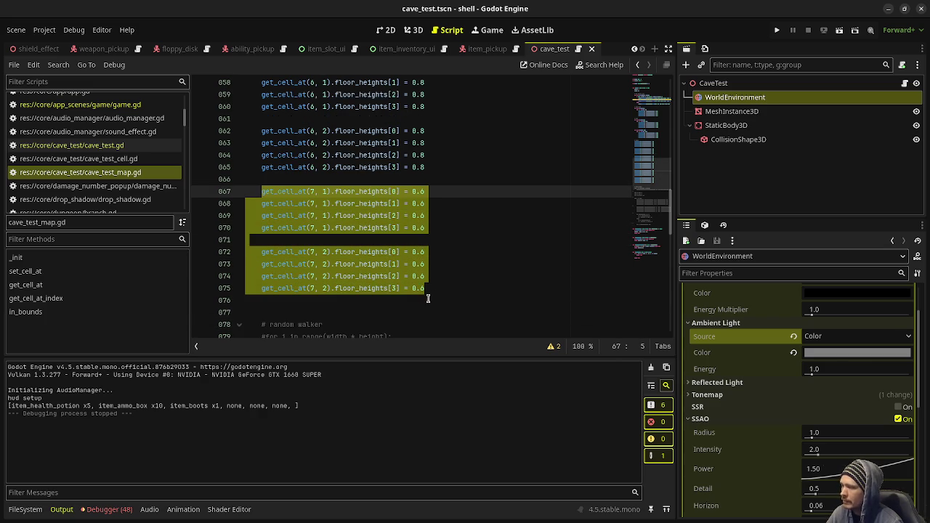
key("ctrl+c")
left_click(455, 290)
key("Return")
key("Return")
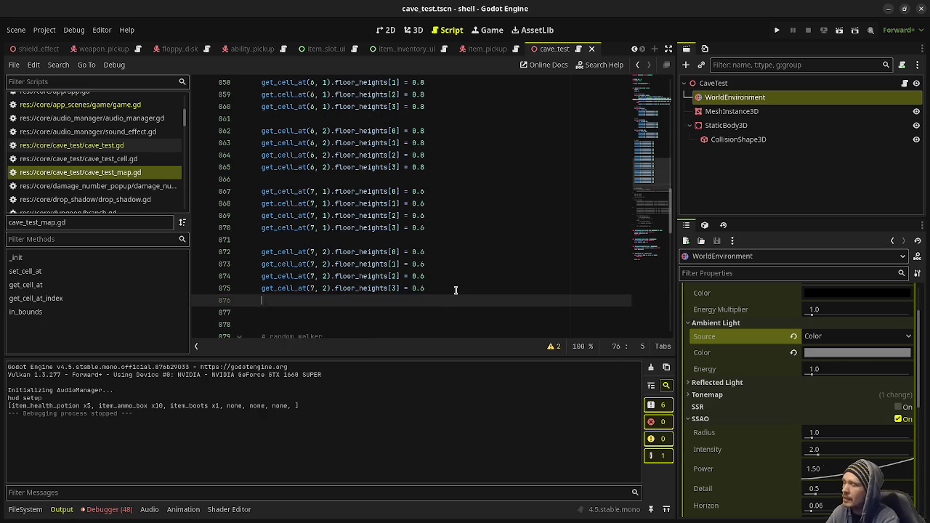
key("ctrl+v")
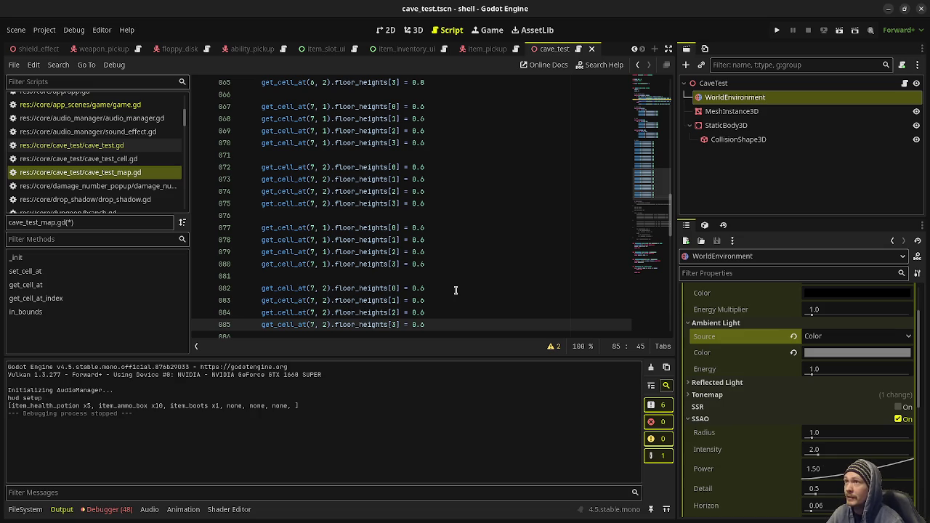
Change the pasted block's floor heights from 0.6 to 0.4 on lines 77–85
left_click(432, 228)
left_click(436, 253, "alt")
left_click(436, 264, "alt")
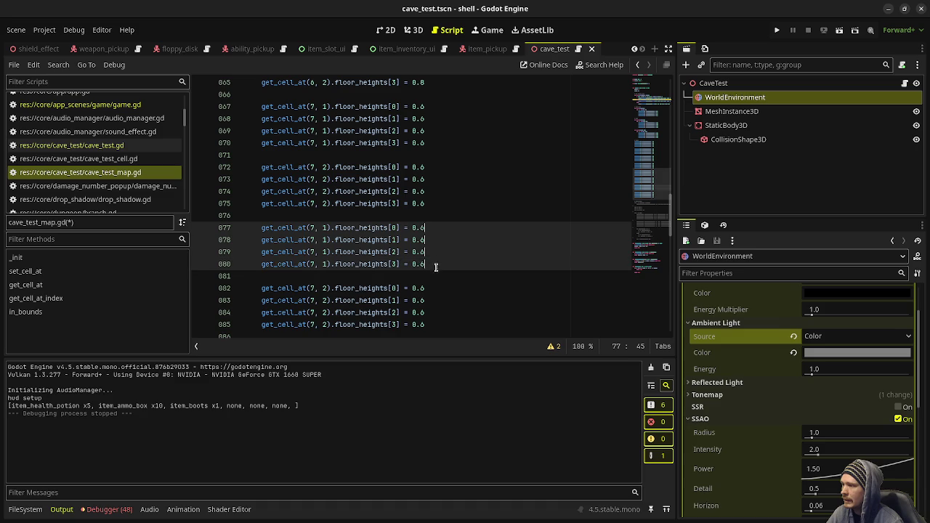
left_click(442, 289, "alt")
left_click(439, 299, "alt")
left_click(436, 312, "alt")
left_click(436, 323, "alt")
key("BackSpace")
key("BackSpace")
type(".4")
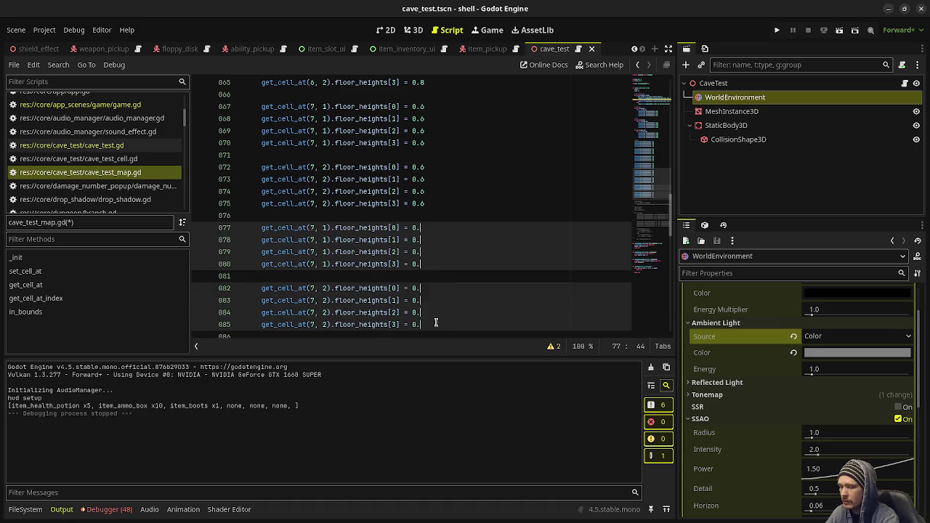
Move the new block's cells from column 7 to column 8, save, and run the game
left_click(310, 228)
left_click(310, 240, "alt")
left_click(310, 251, "alt")
left_click(310, 263, "alt")
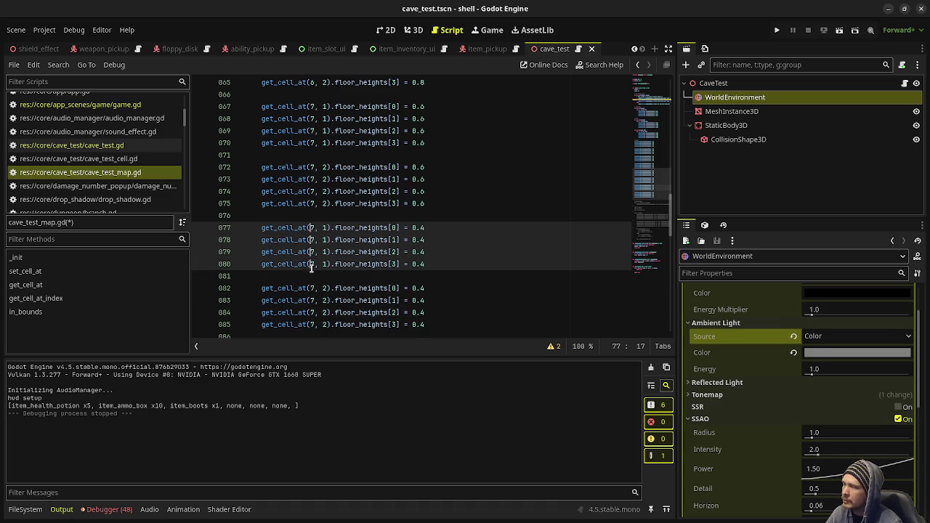
left_click(311, 288, "alt")
left_click(310, 300, "alt")
left_click(310, 313, "alt")
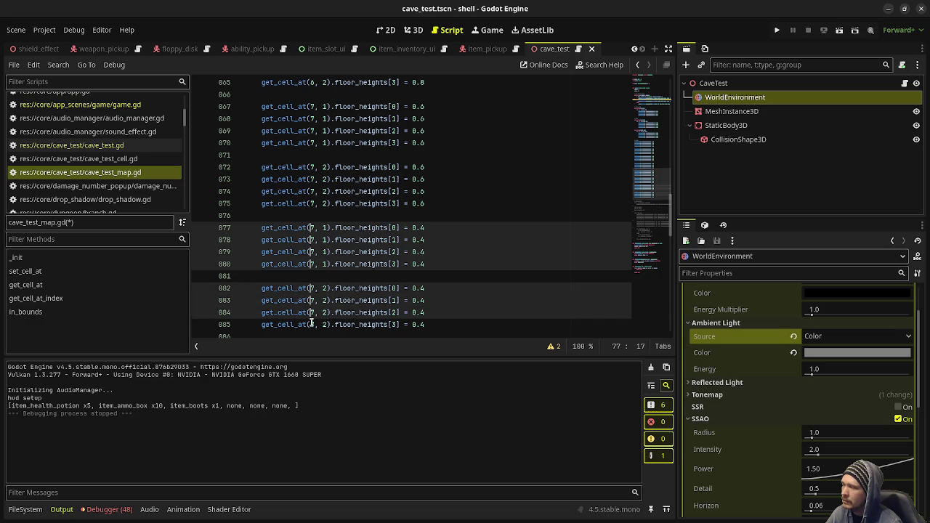
left_click(310, 324, "alt")
key("shift+Right")
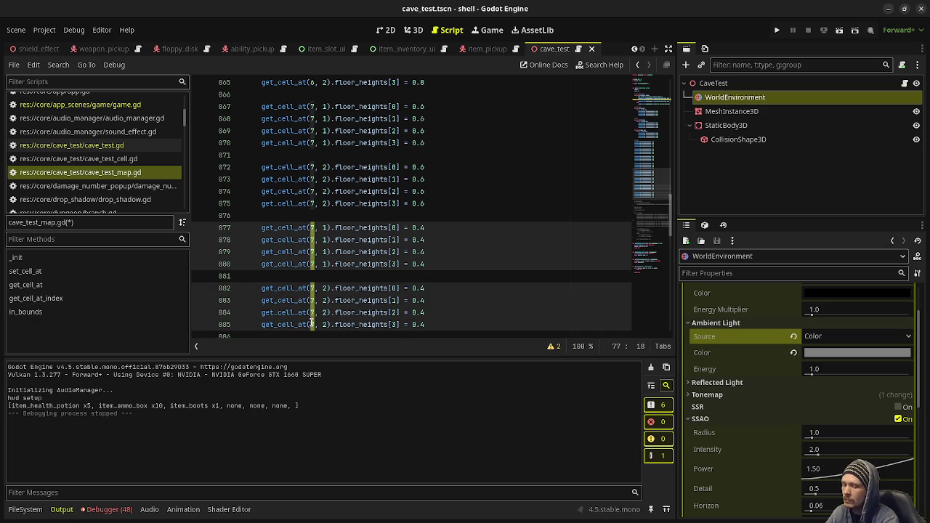
type("8")
key("ctrl+s")
left_click(464, 212)
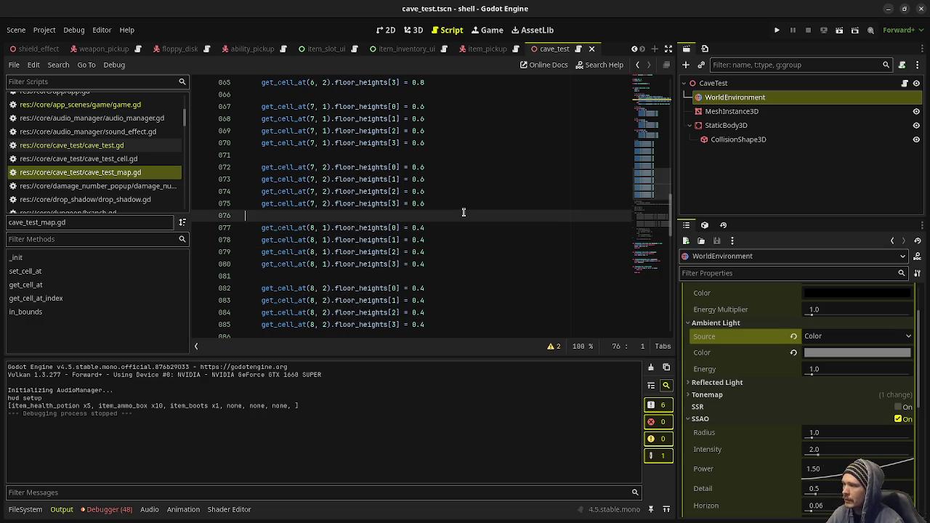
key("F5")
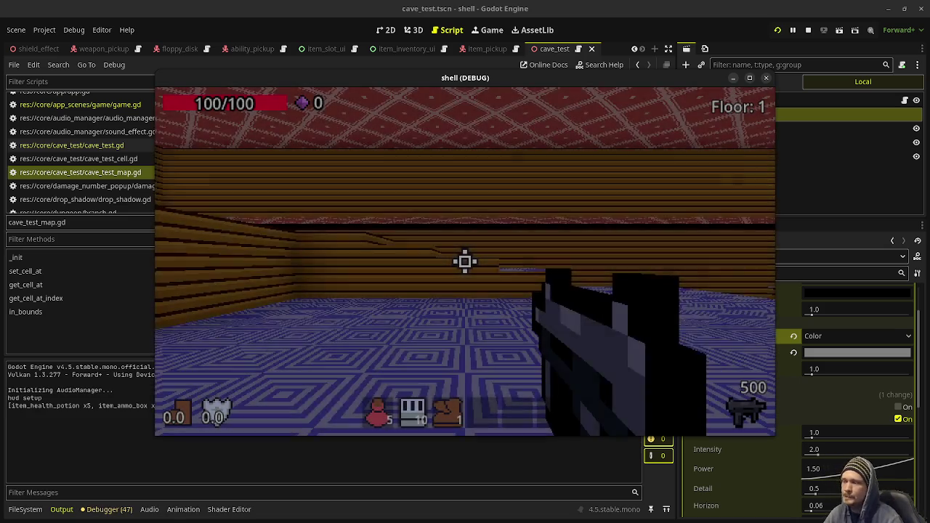
key("w")
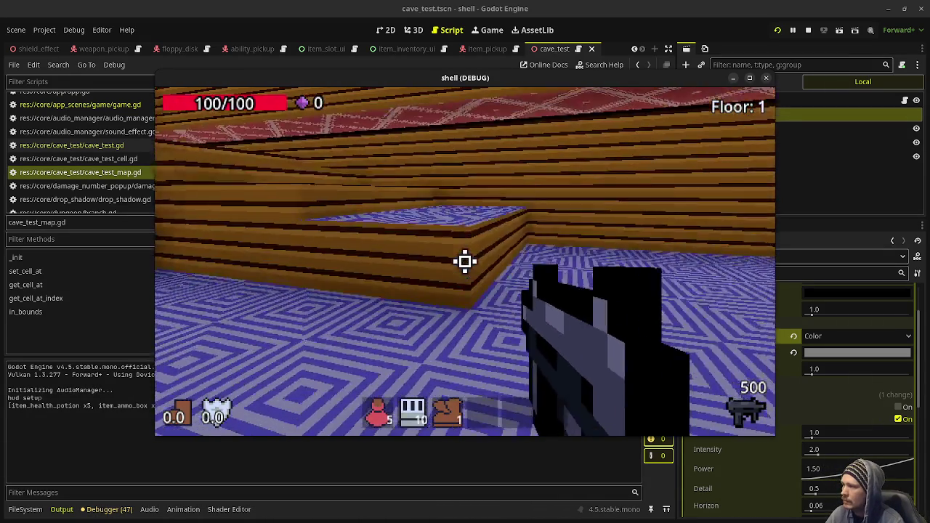
key("w")
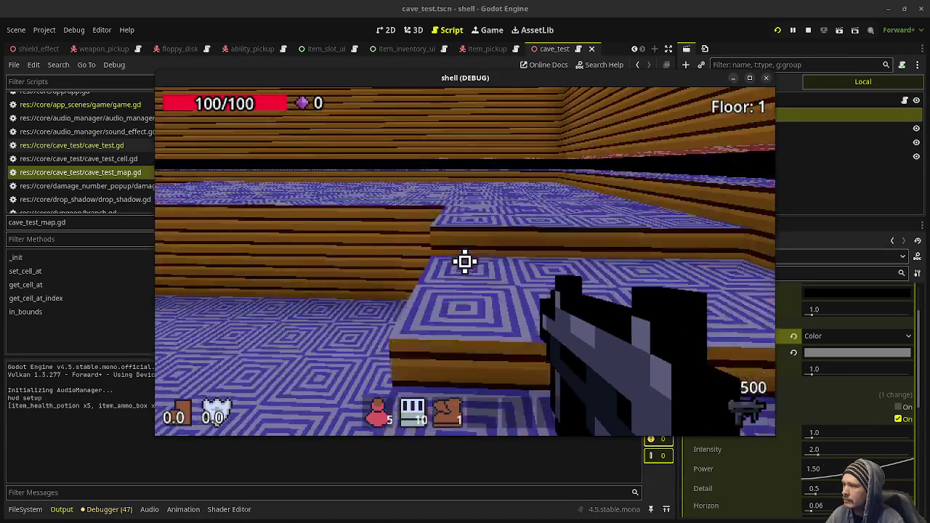
key("w")
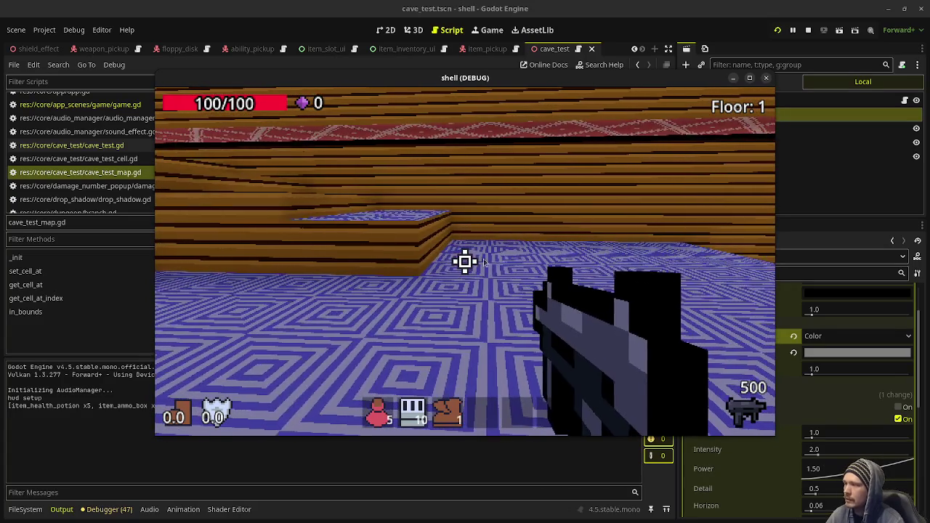
left_click(808, 30)
left_click(488, 264)
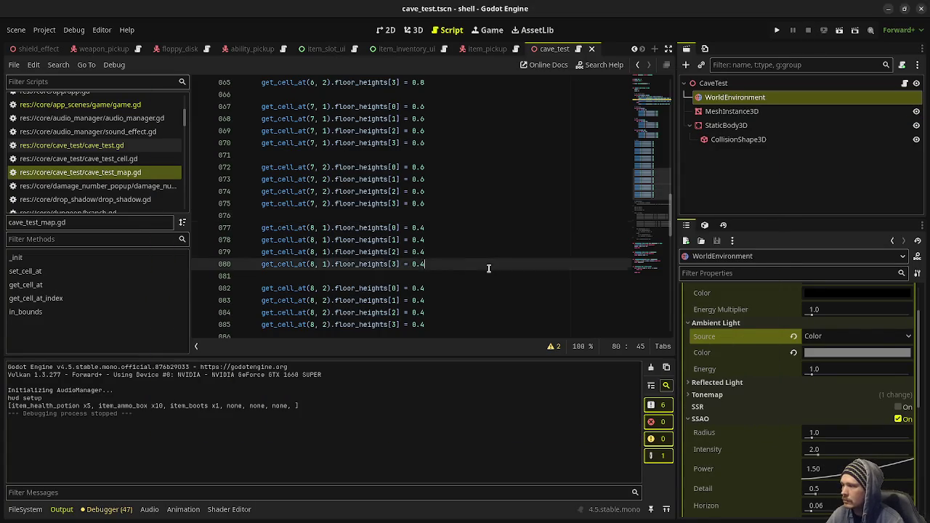
Paste a copy of the column 8 step block below it as lines 87–95
scroll(488, 263, "down", 3)
scroll(441, 218, "up", 2)
mouse_move(439, 287)
left_mouse_down()
mouse_move(428, 218)
mouse_move(262, 191)
left_mouse_up()
key("ctrl+c")
left_click(468, 288)
key("Return")
key("Return")
key("ctrl+v")
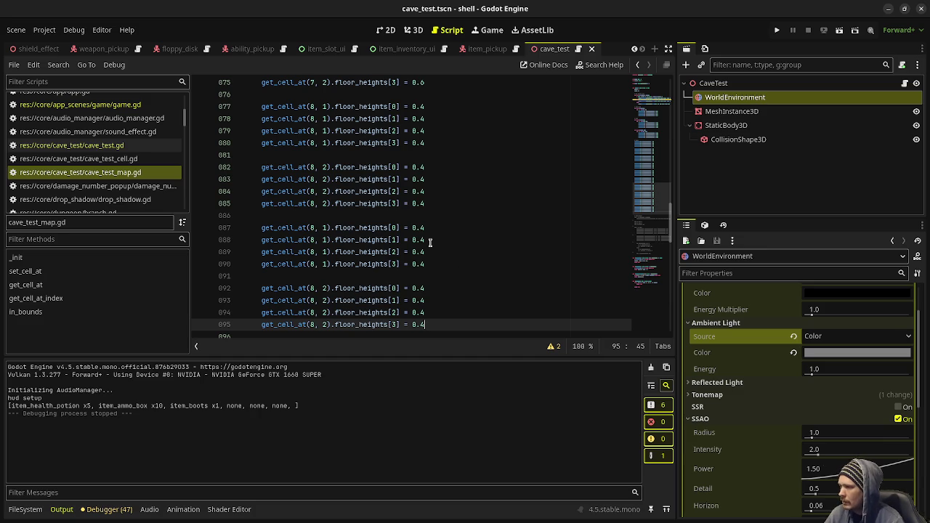
left_click(428, 227)
left_click(428, 240, "alt")
left_click(432, 252, "alt")
left_click(432, 264, "alt")
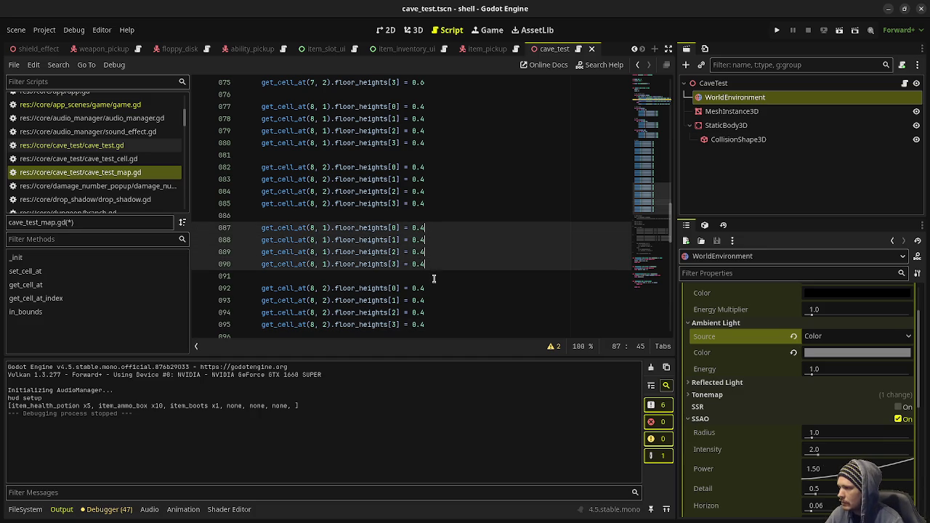
left_click(431, 288, "alt")
left_click(432, 300, "alt")
left_click(432, 312, "alt")
left_click(433, 324, "alt")
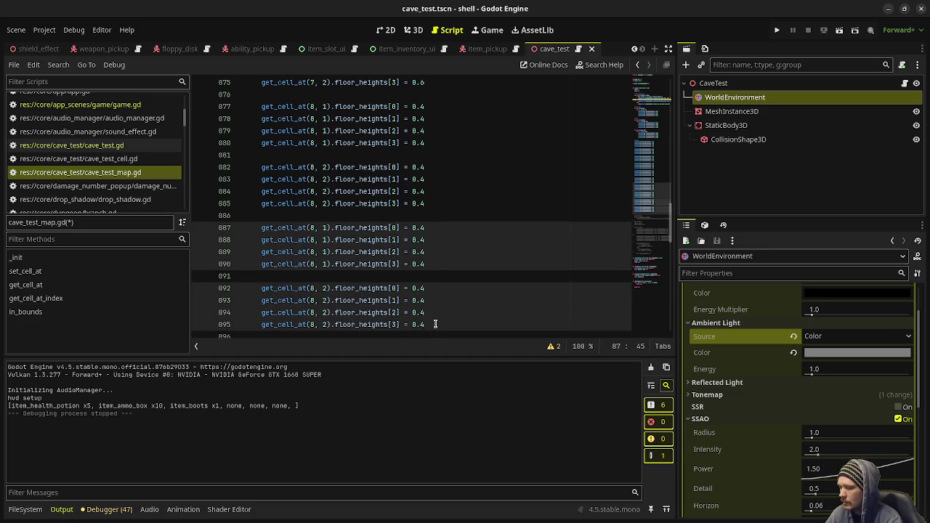
type("2")
left_click(319, 251)
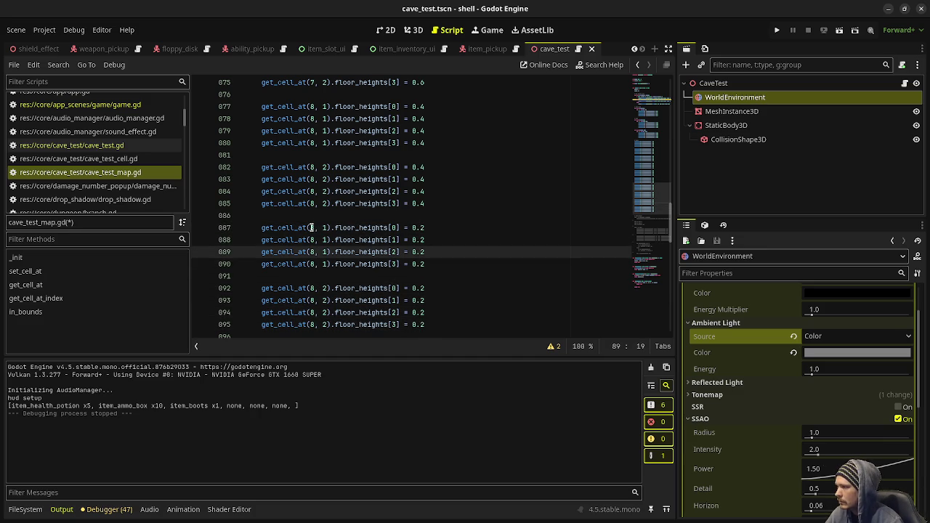
Change the pasted block's cells from column 8 to column 9 and run the game
left_click(311, 227)
left_click(311, 240, "alt")
left_click(310, 252, "alt")
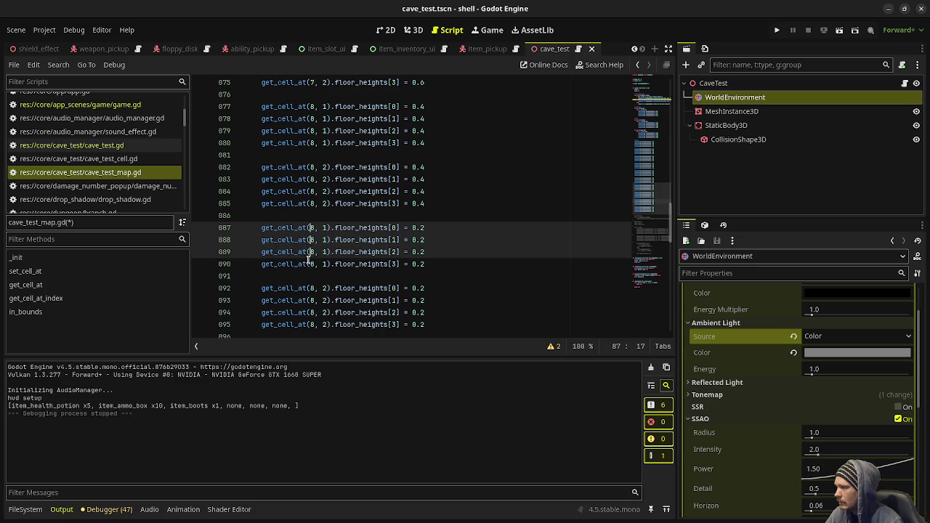
left_click(310, 263, "alt")
left_click(310, 288, "alt")
left_click(310, 300, "alt")
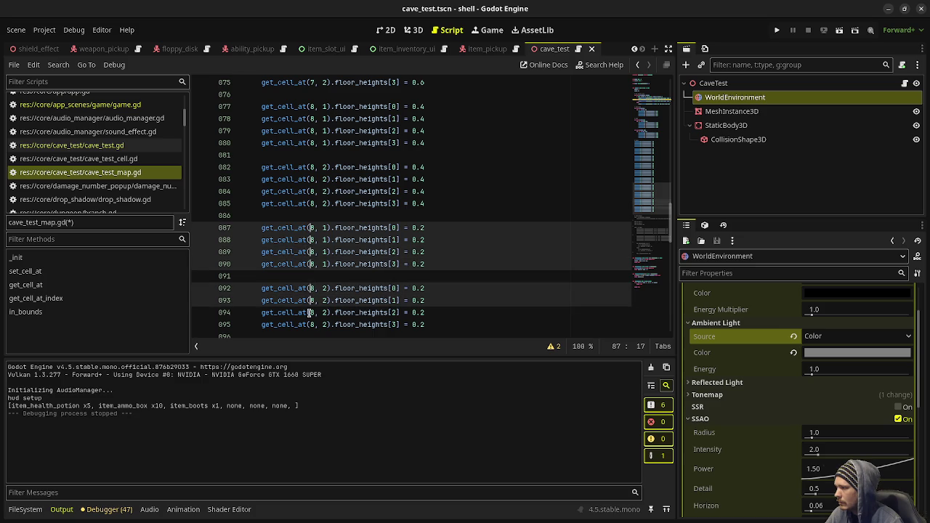
left_click(310, 313, "alt")
left_click(311, 324, "alt")
key("shift+Right")
type("9")
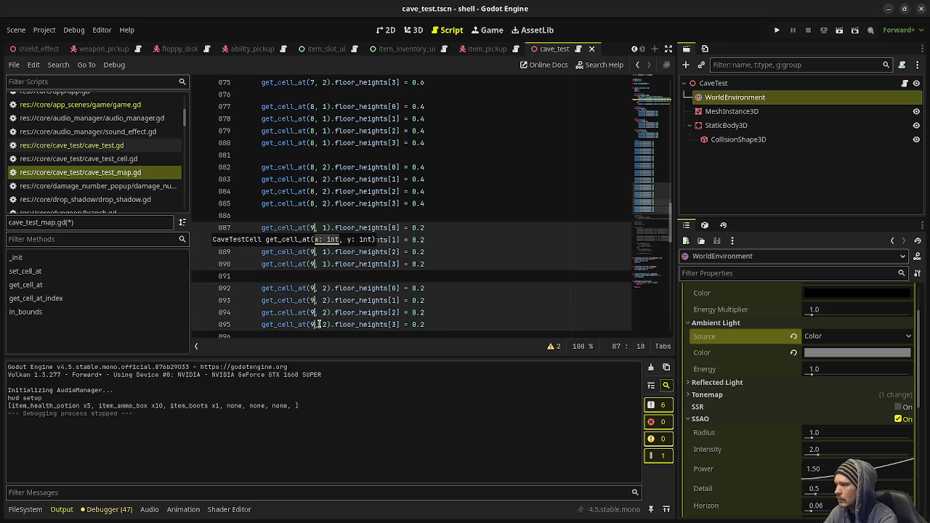
key("F5")
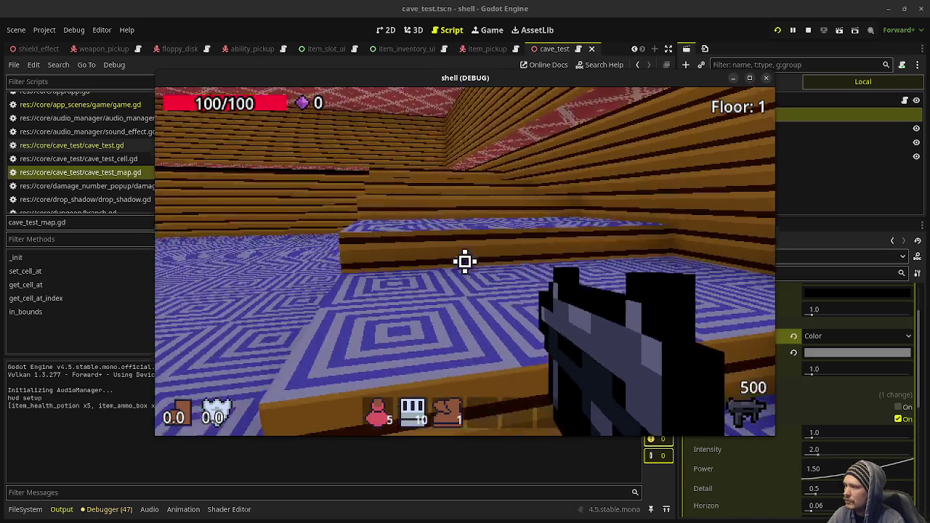
Walk forward in the running game to view the descending steps, then stop the game
key("w")
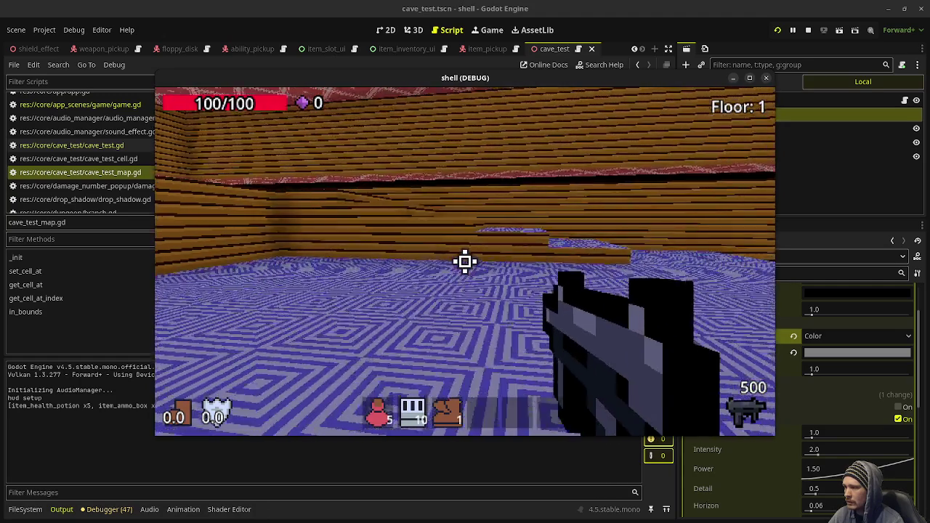
left_click(809, 31)
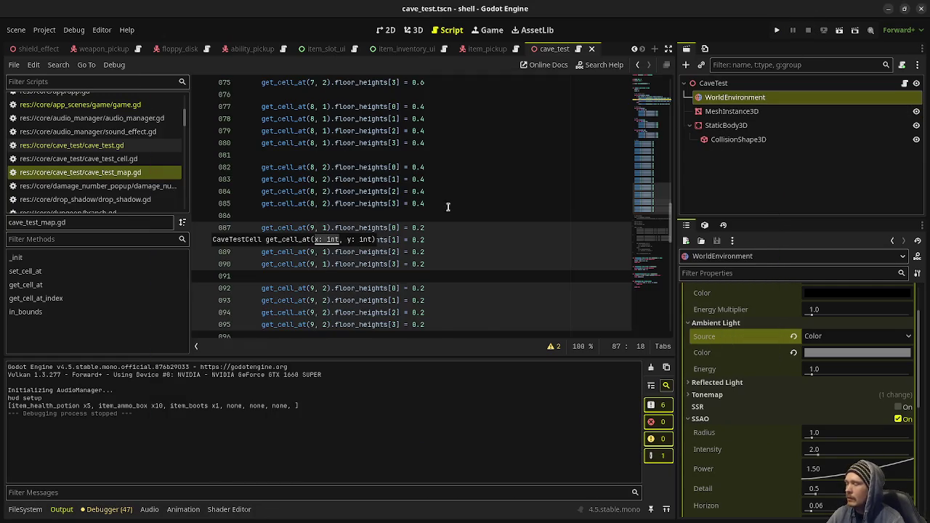
Add a '# ranp' ramp comment after line 95 of the stair code and save
scroll(446, 211, "down", 2)
left_click(470, 254)
key("Return")
key("Return")
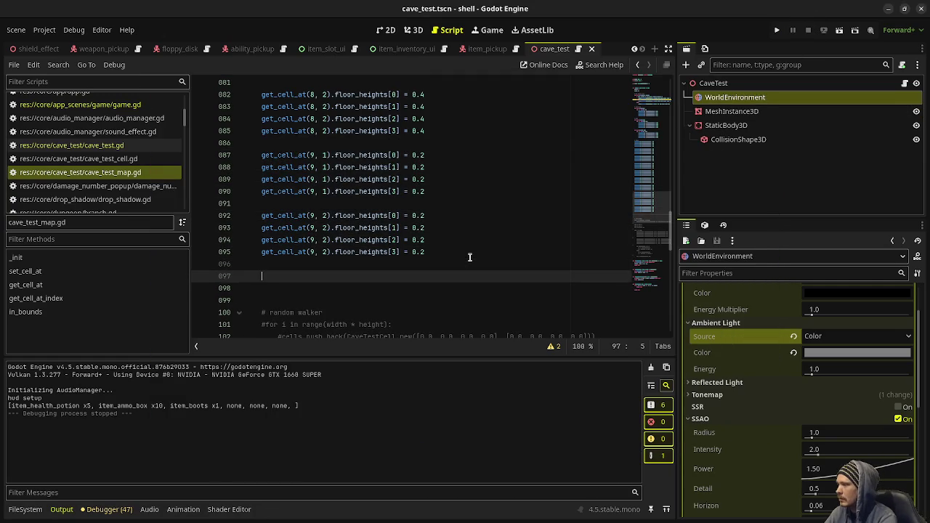
type("# ")
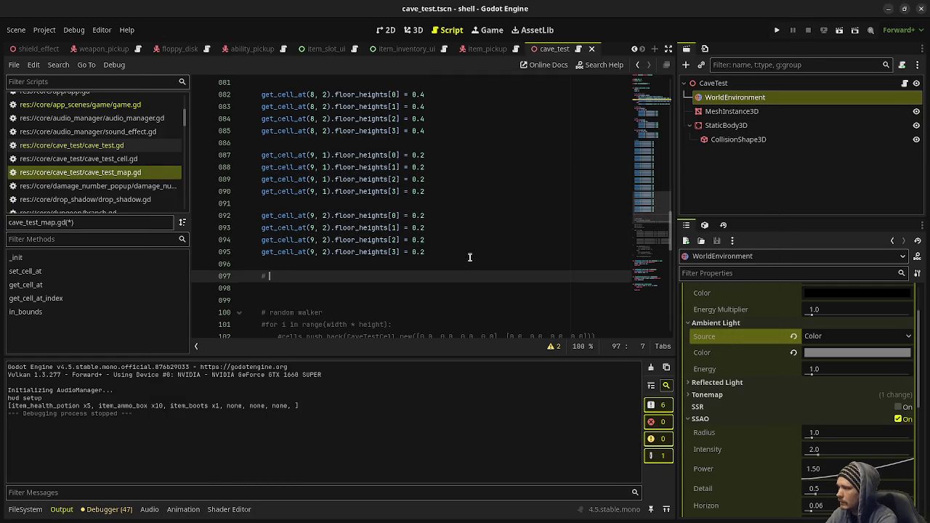
type("ranp")
key("ctrl+s")
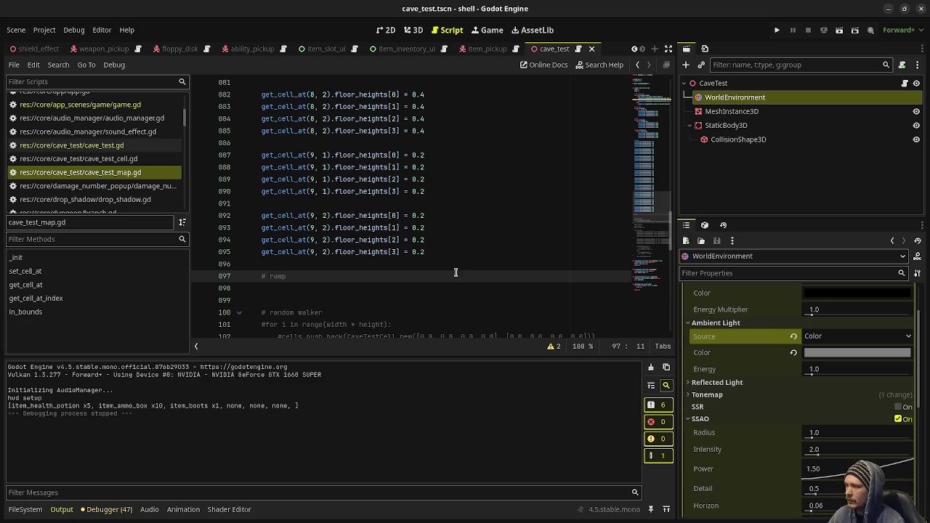
scroll(447, 273, "up", 10)
scroll(447, 273, "up", 6)
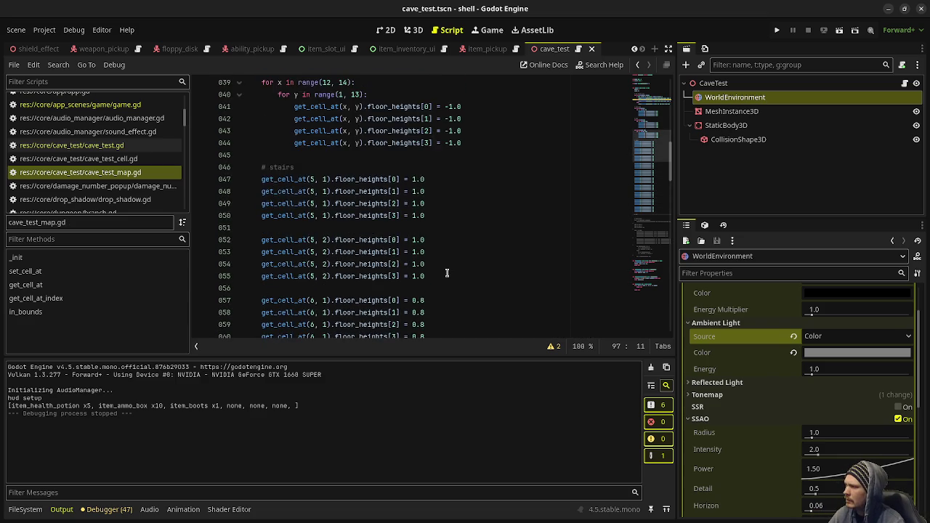
scroll(447, 273, "down", 11)
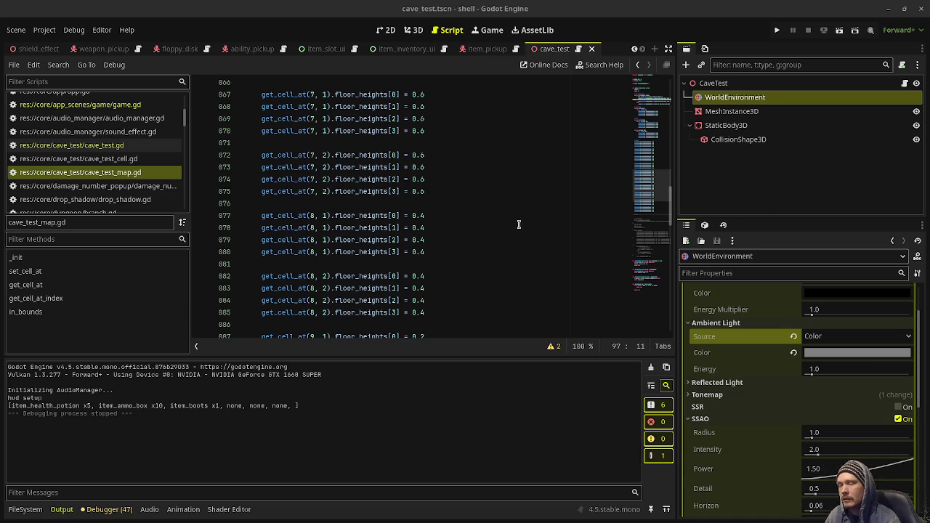
scroll(519, 224, "down", 5)
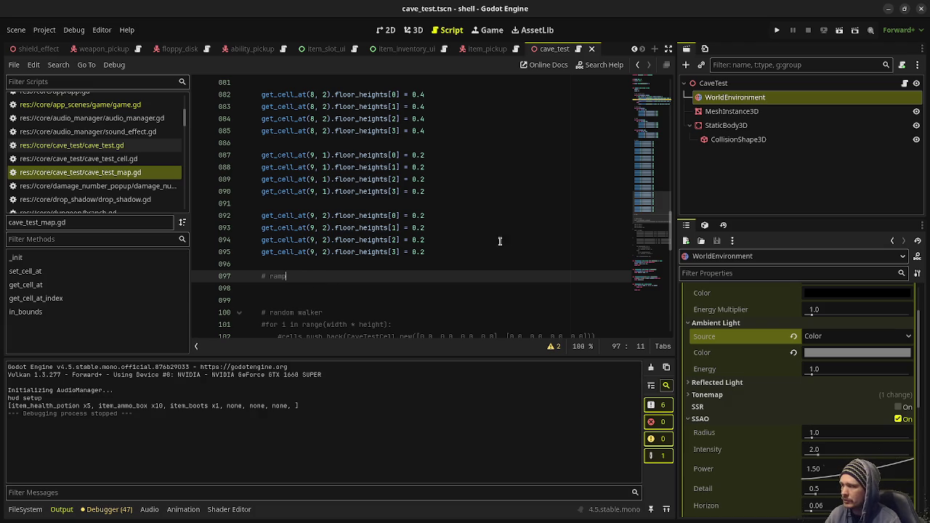
scroll(465, 258, "up", 3)
scroll(466, 258, "up", 11)
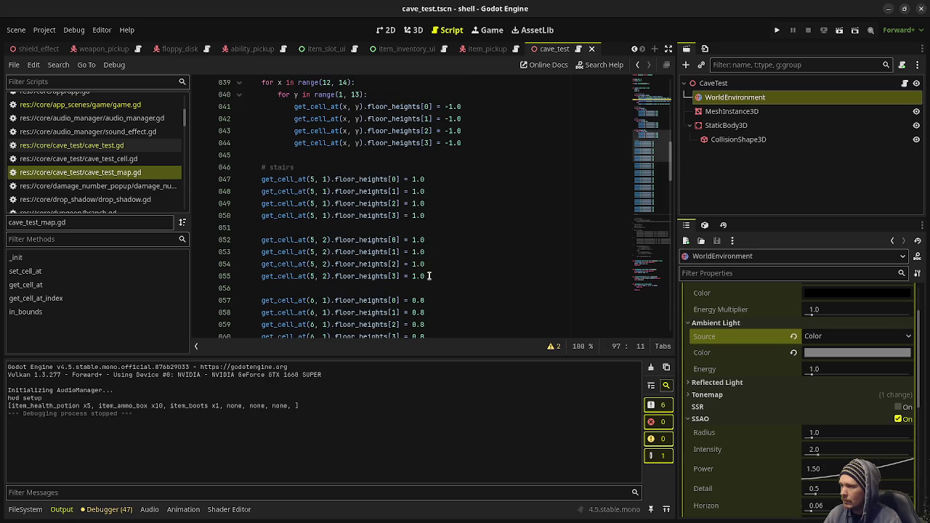
Copy the stair code on lines 47–55 and place it under the # ramp comment
mouse_move(431, 276)
left_mouse_down()
mouse_move(363, 275)
mouse_move(260, 179)
left_mouse_up()
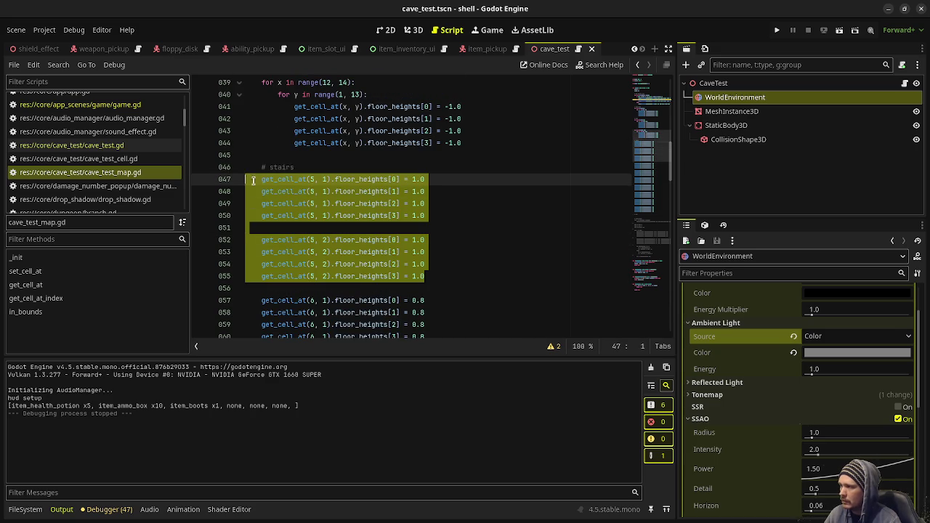
scroll(304, 209, "down", 15)
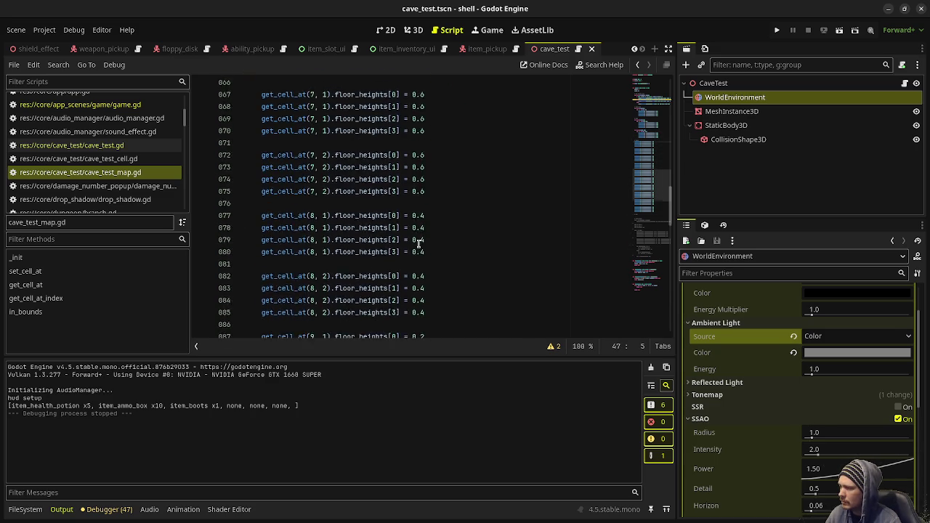
left_click(305, 251)
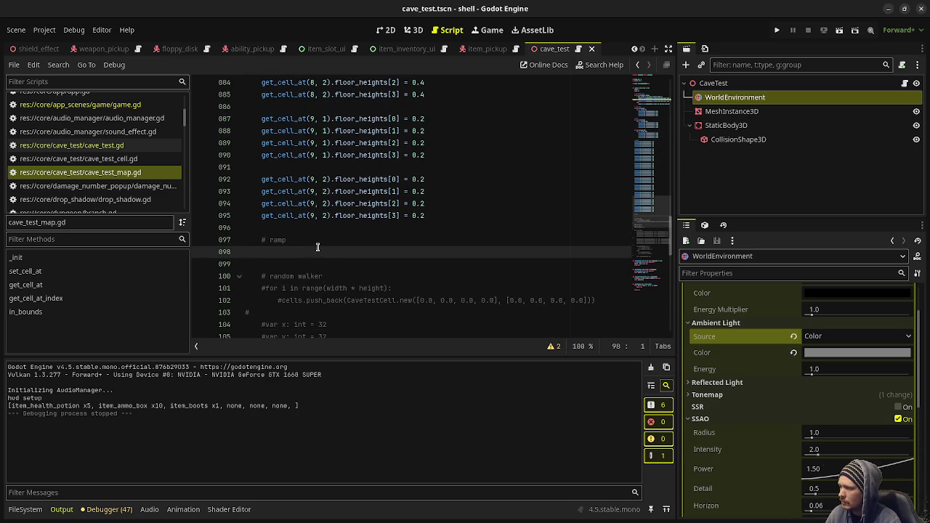
left_click(318, 248)
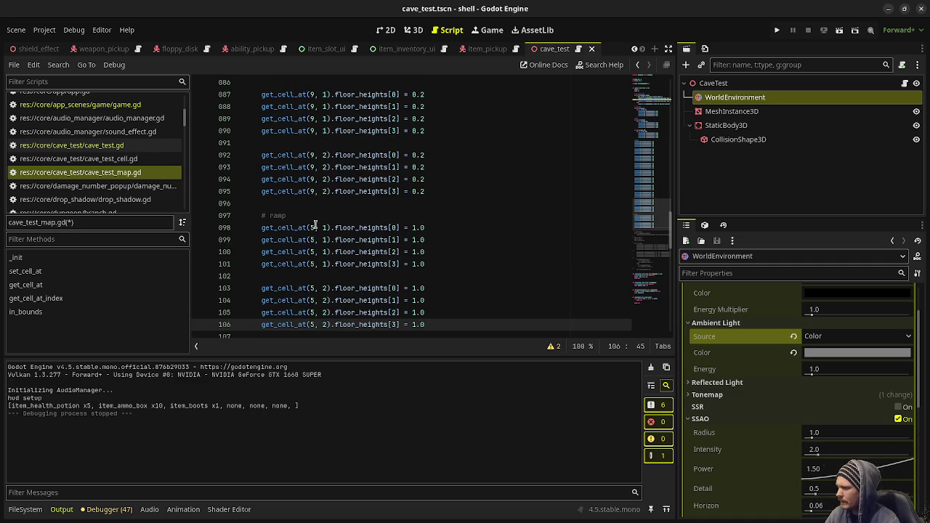
Try setting the y coordinate to 3 on all eight pasted lines, then undo it
left_click(324, 228)
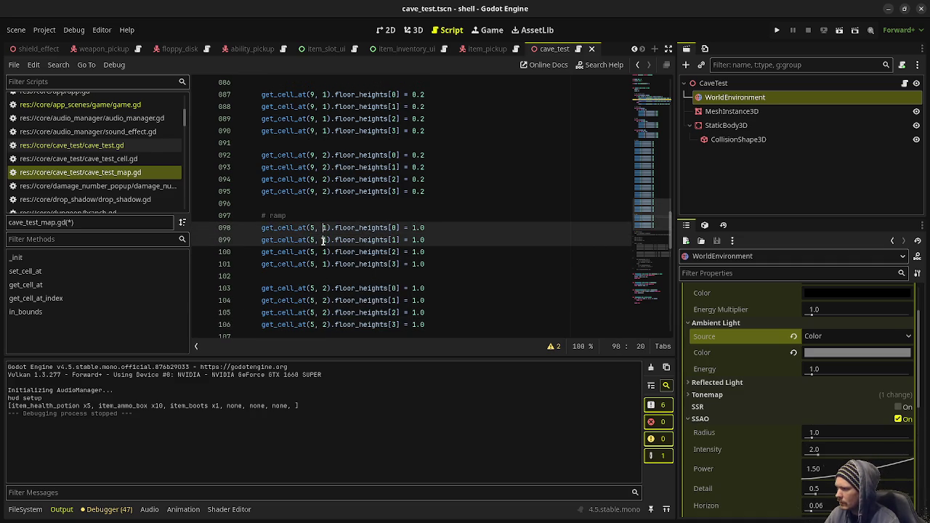
left_click(324, 240, "alt")
left_click(323, 252, "alt")
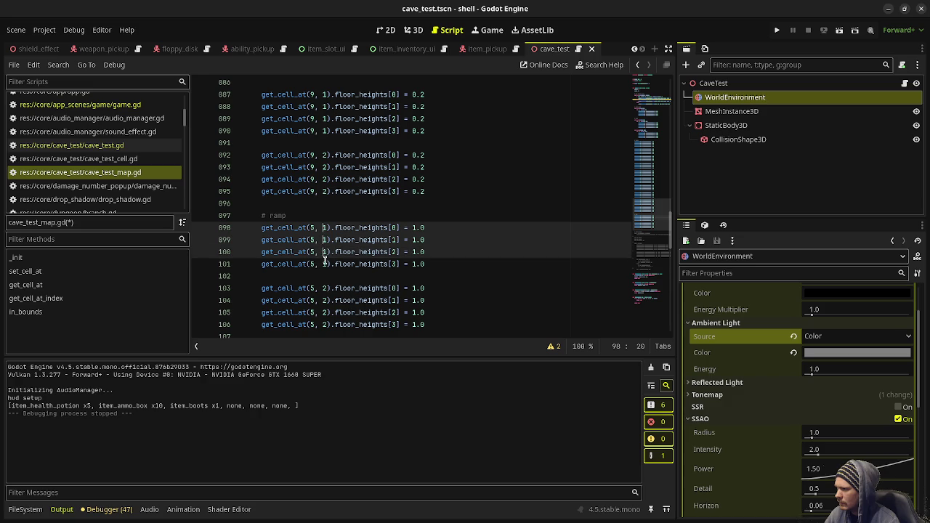
left_click(323, 264, "alt")
left_click(323, 288, "alt")
left_click(324, 301, "alt")
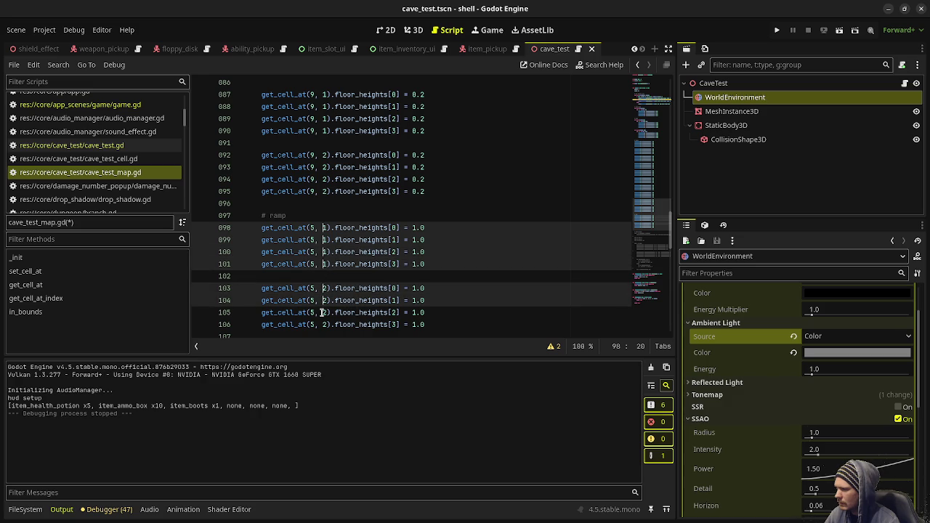
left_click(323, 312, "alt")
left_click(324, 325, "alt")
key("shift+Right")
type("3")
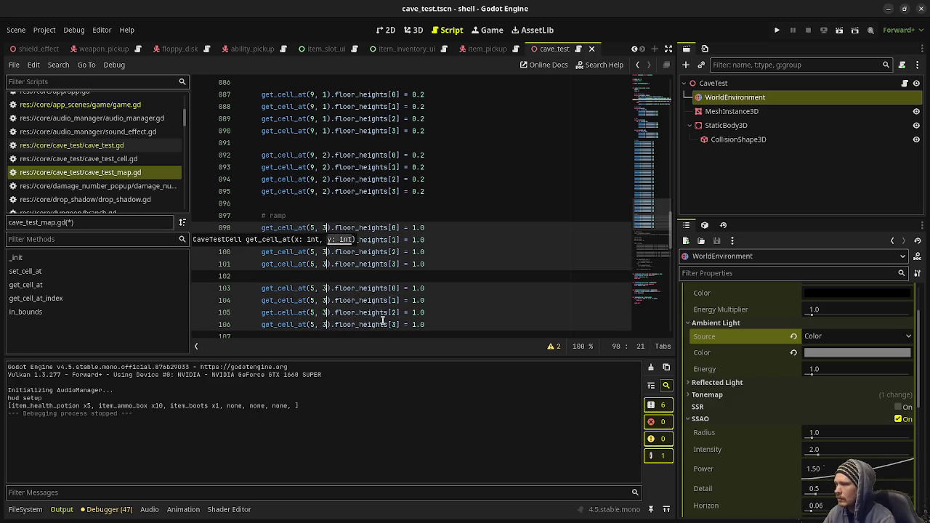
key("ctrl+z")
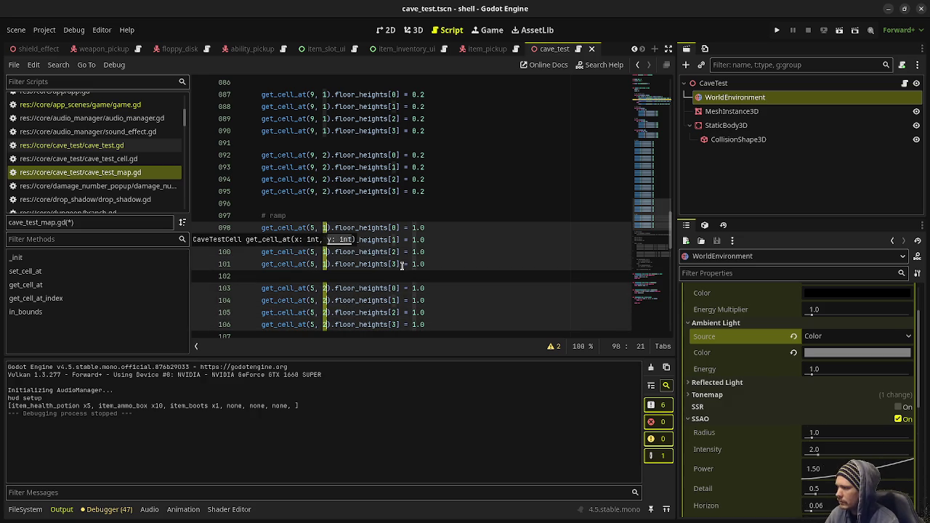
Set the y coordinate to 3 on lines 98–101 and to 4 on lines 103–106
left_click(375, 273)
left_click(324, 228)
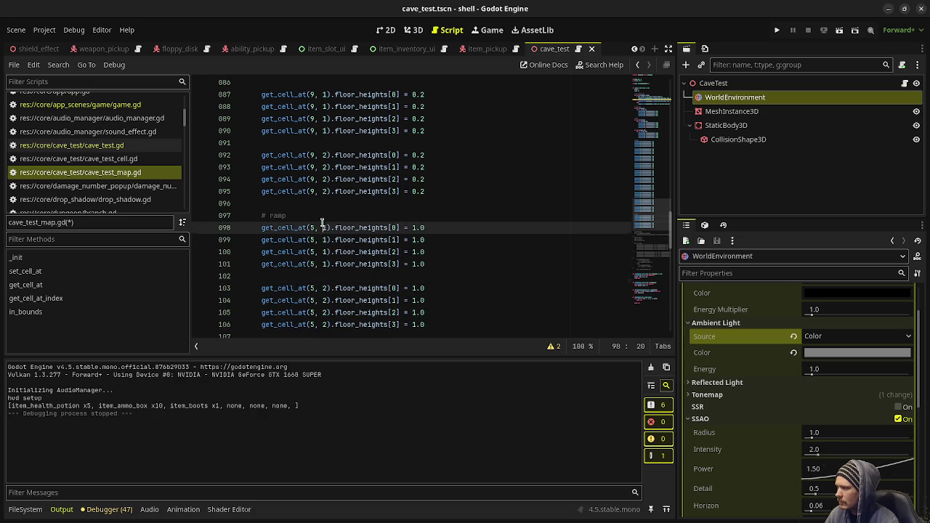
left_click(323, 240, "alt")
left_click(324, 252, "alt")
left_click(324, 264, "alt")
key("Delete")
type("3")
key("Escape")
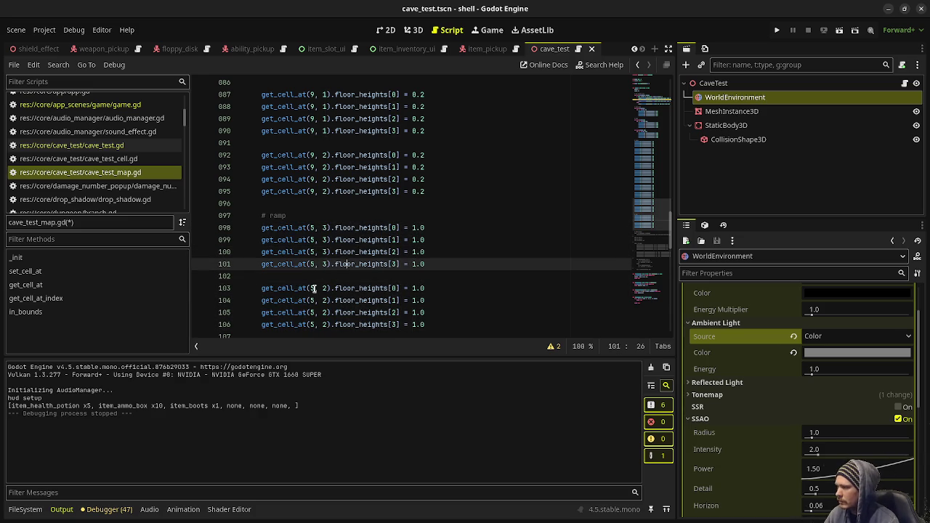
left_click(323, 288)
left_click(324, 300, "alt")
left_click(324, 313, "alt")
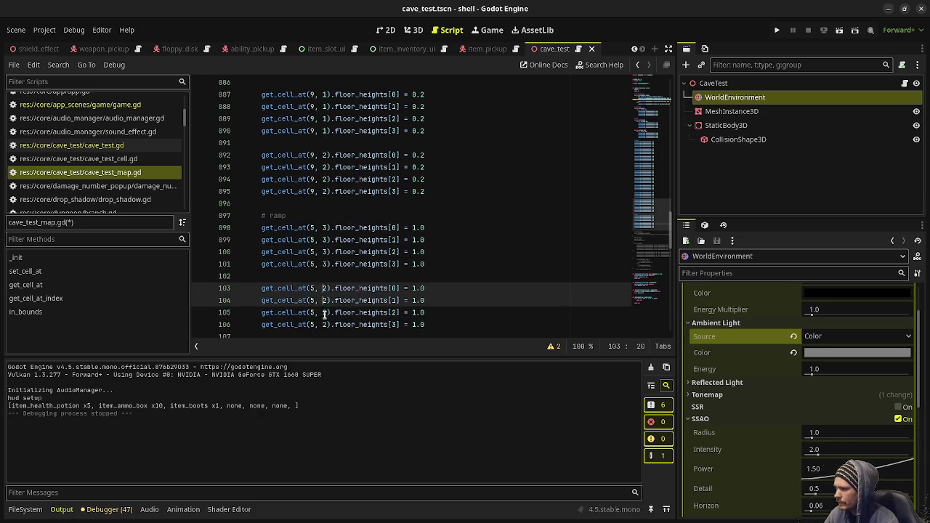
left_click(324, 325, "alt")
key("Delete")
type("4")
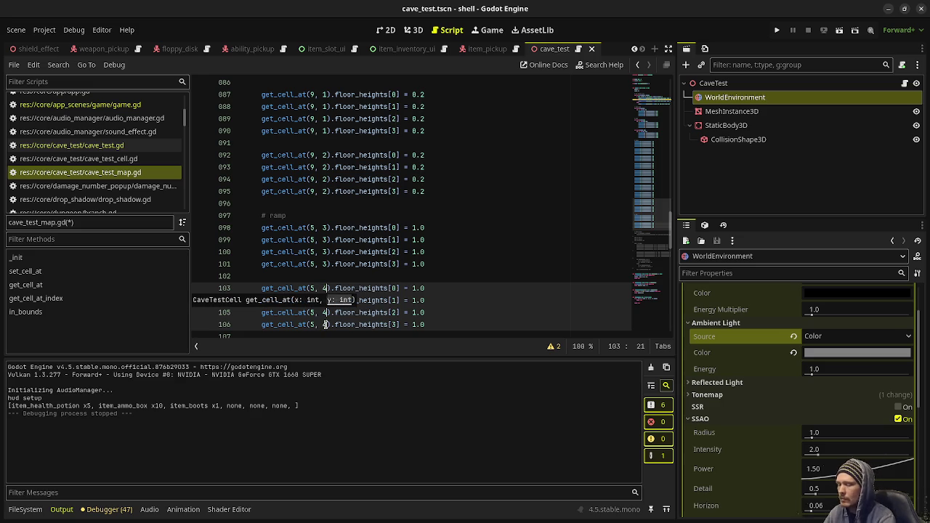
Lower floor heights [1] and [2] from 1.0 to 0.8 for both ramp cells
left_click(437, 239)
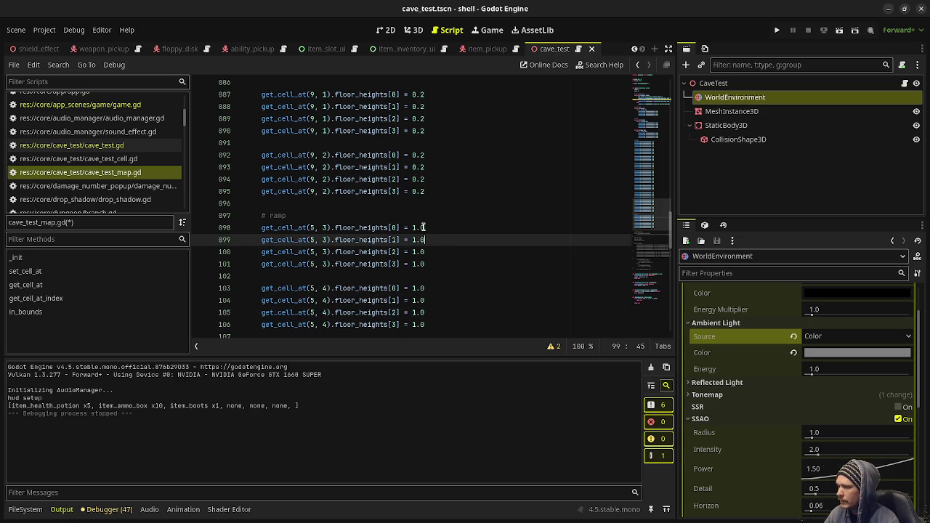
key("Left")
key("Left")
key("Left")
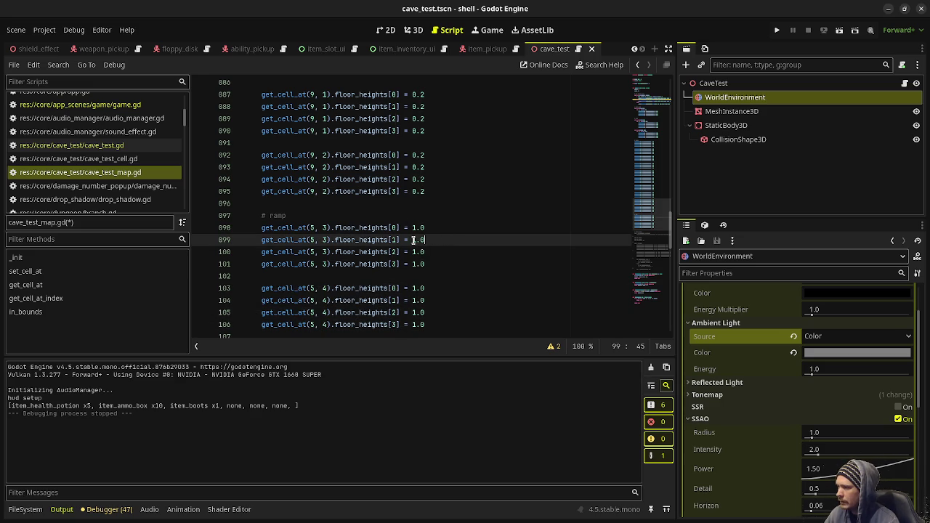
key("shift+End")
type("0.8")
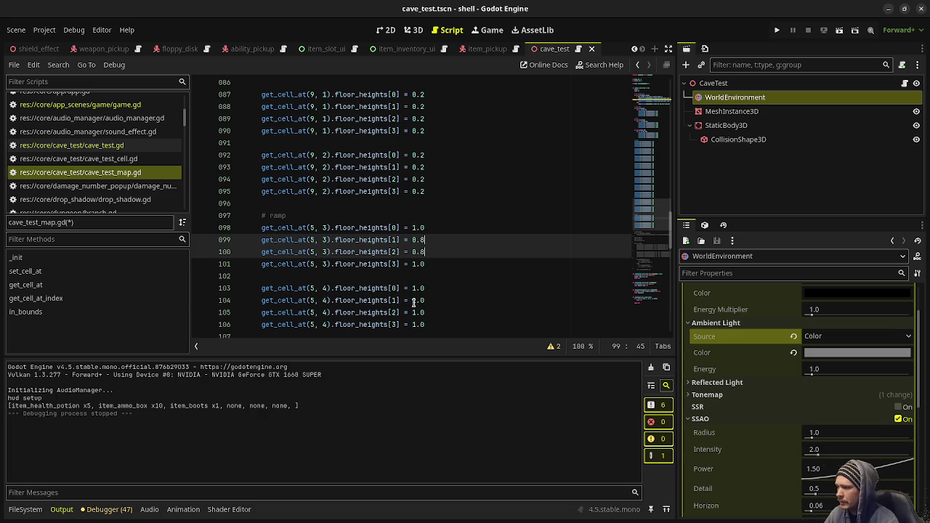
left_click(412, 301)
left_click(412, 311, "alt")
key("shift+Right")
key("shift+Right")
key("shift+Right")
type("0.8")
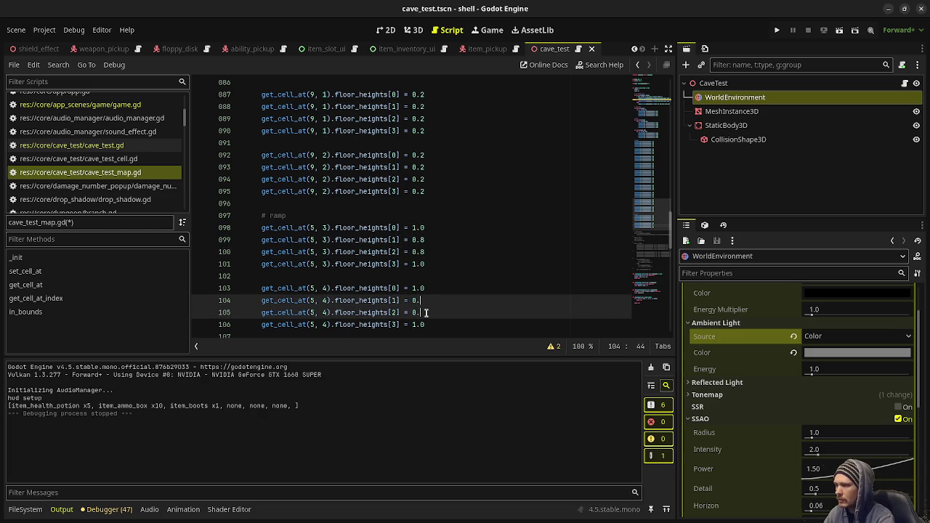